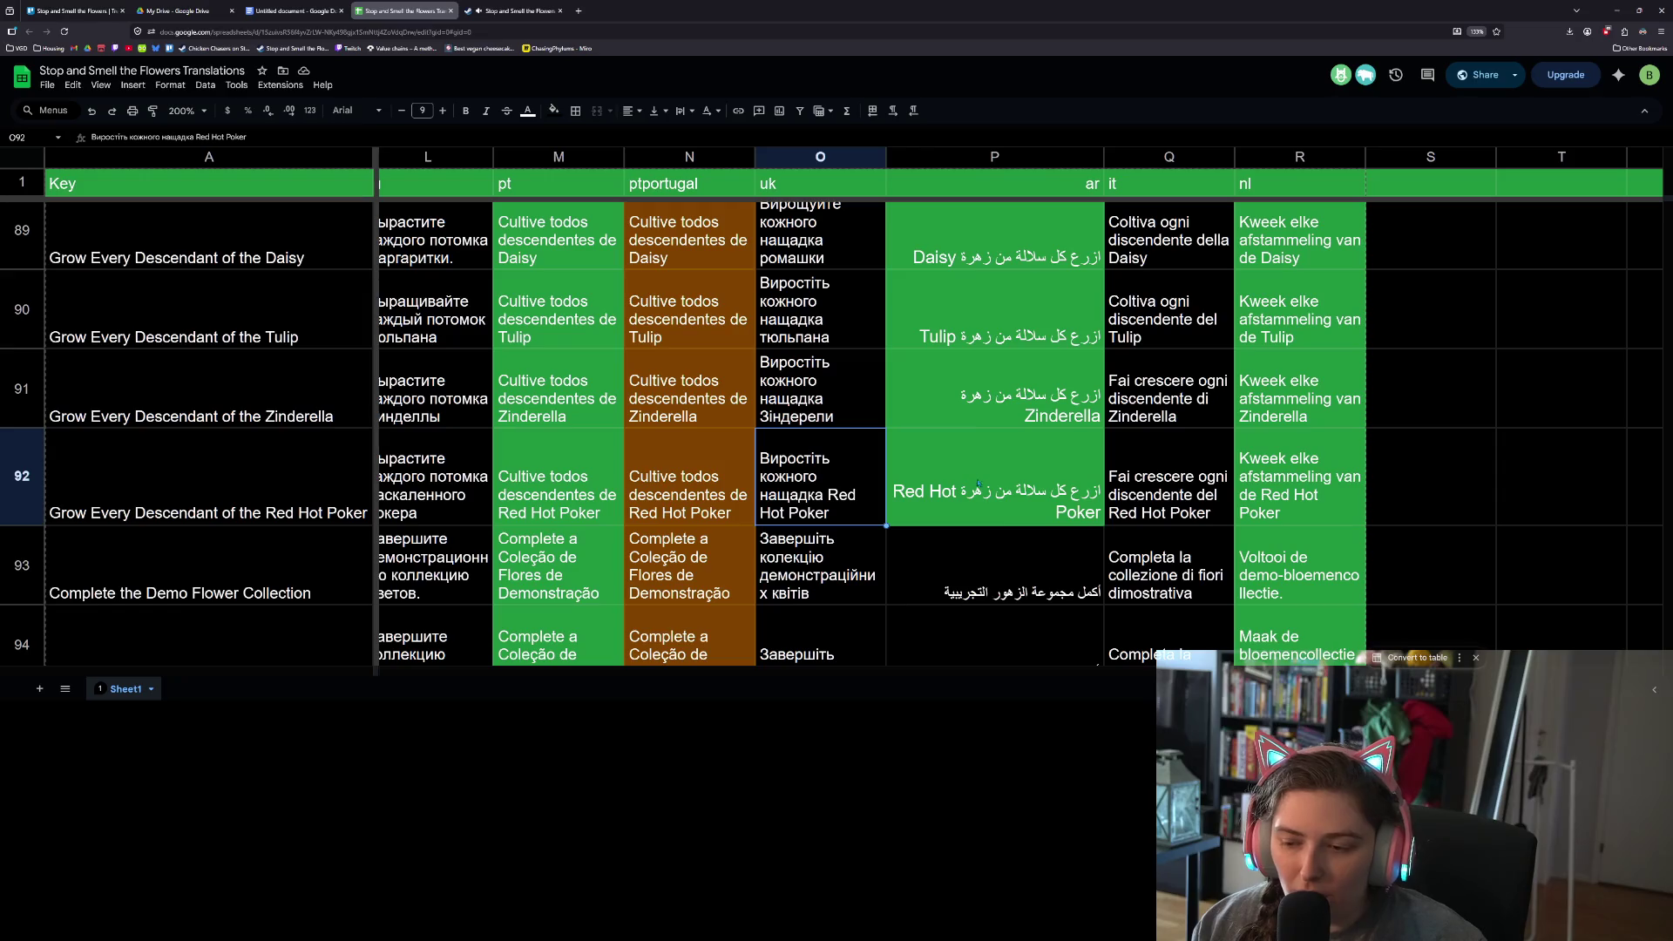
- Fill Arabic cells P93 and P94 with the standard green colour
click(1016, 551)
scroll(1016, 551, down, 2)
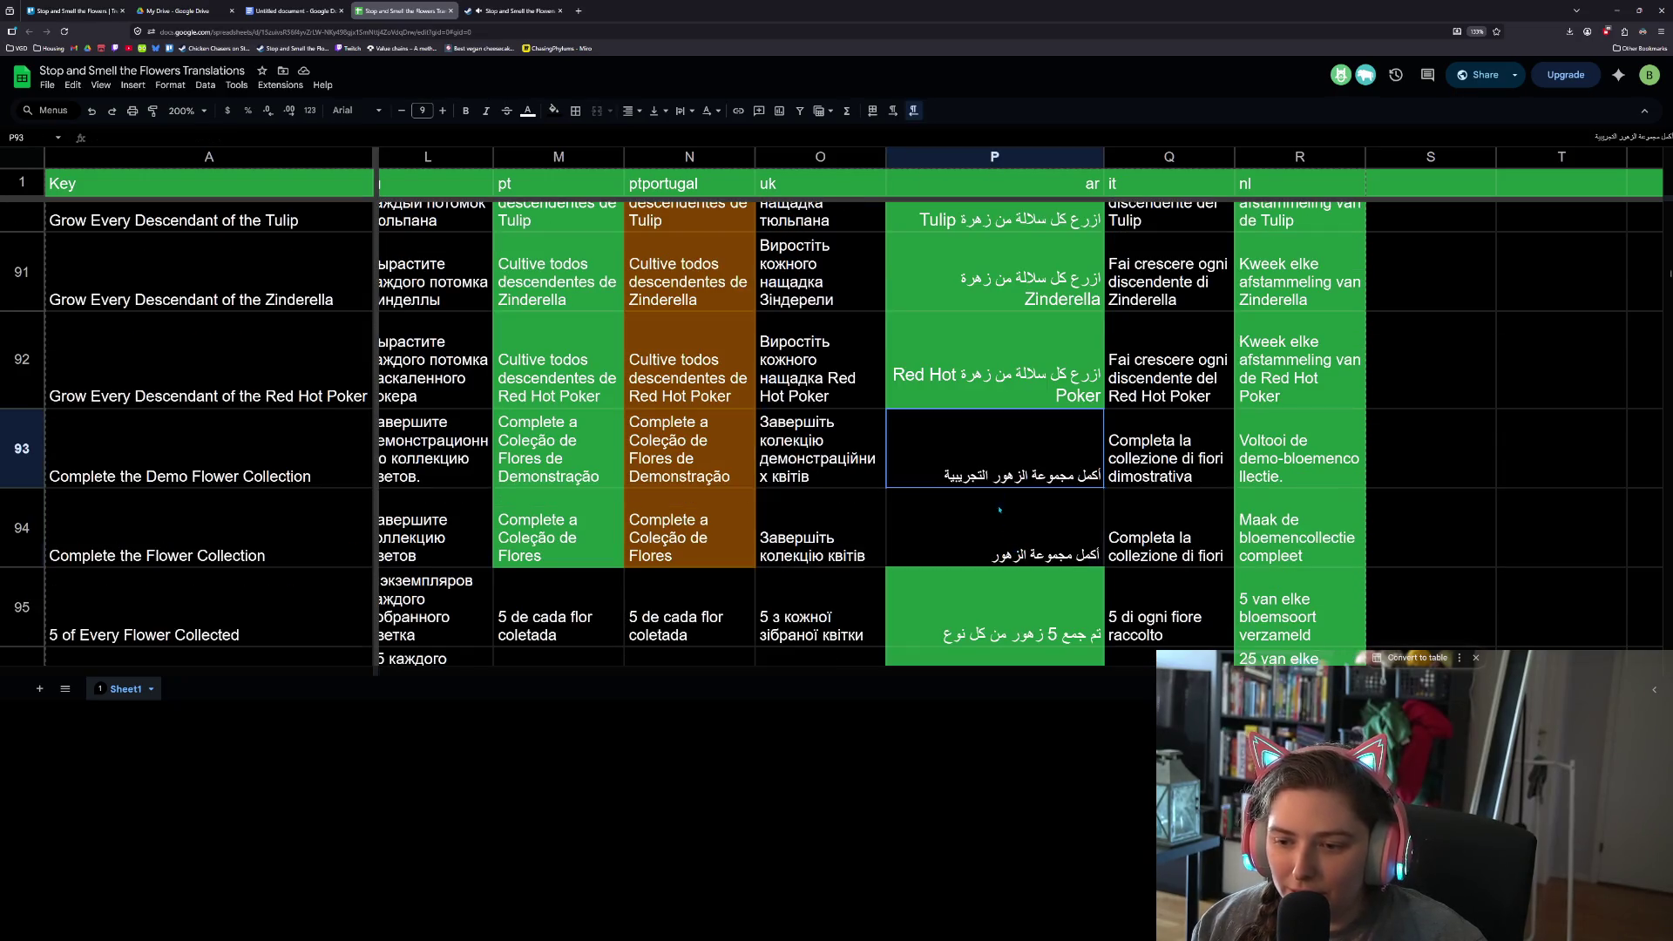
shift+click(1016, 551)
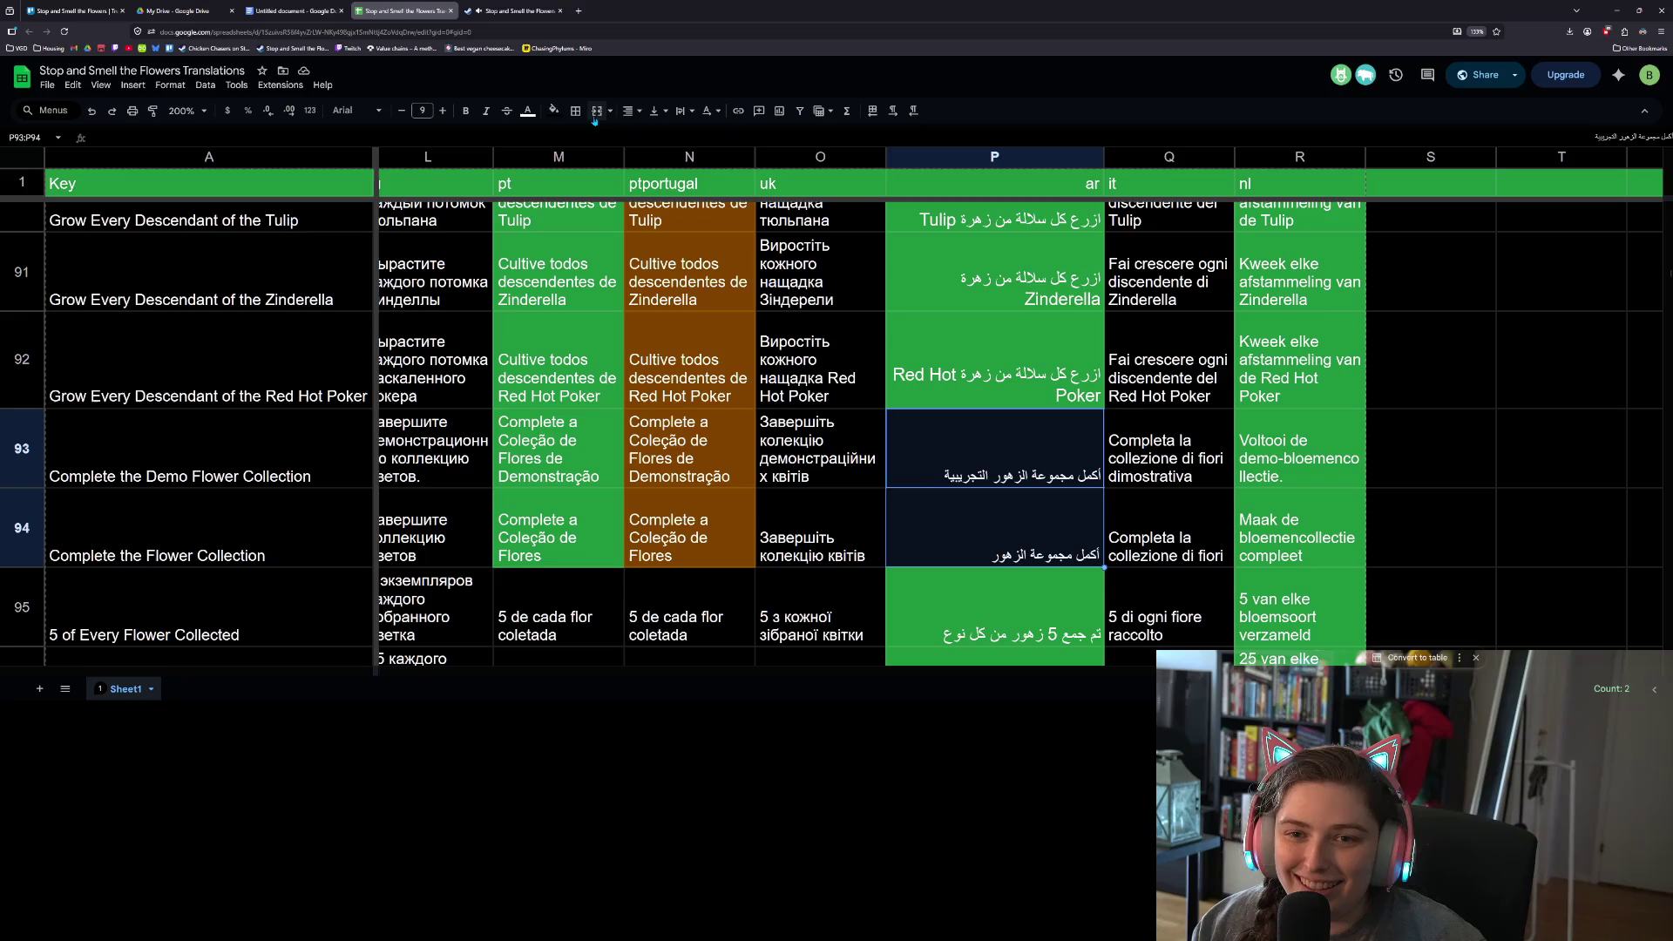
click(554, 110)
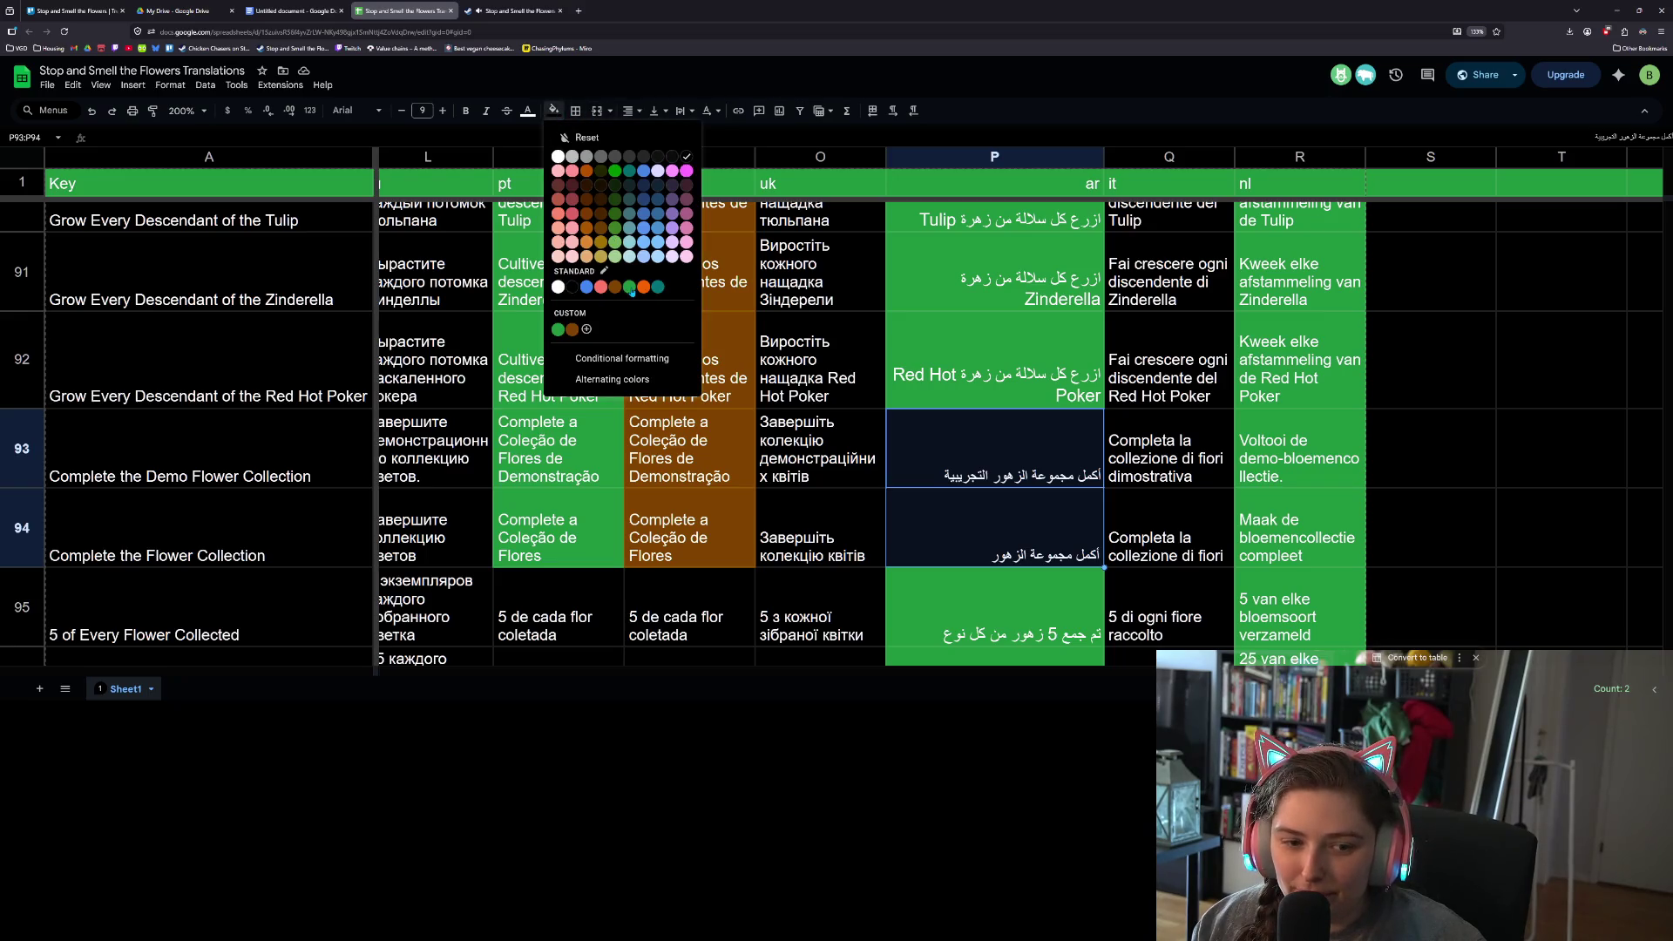
click(630, 288)
- Scroll down the sheet and select cell P100 to read its reviewer comment
click(1064, 542)
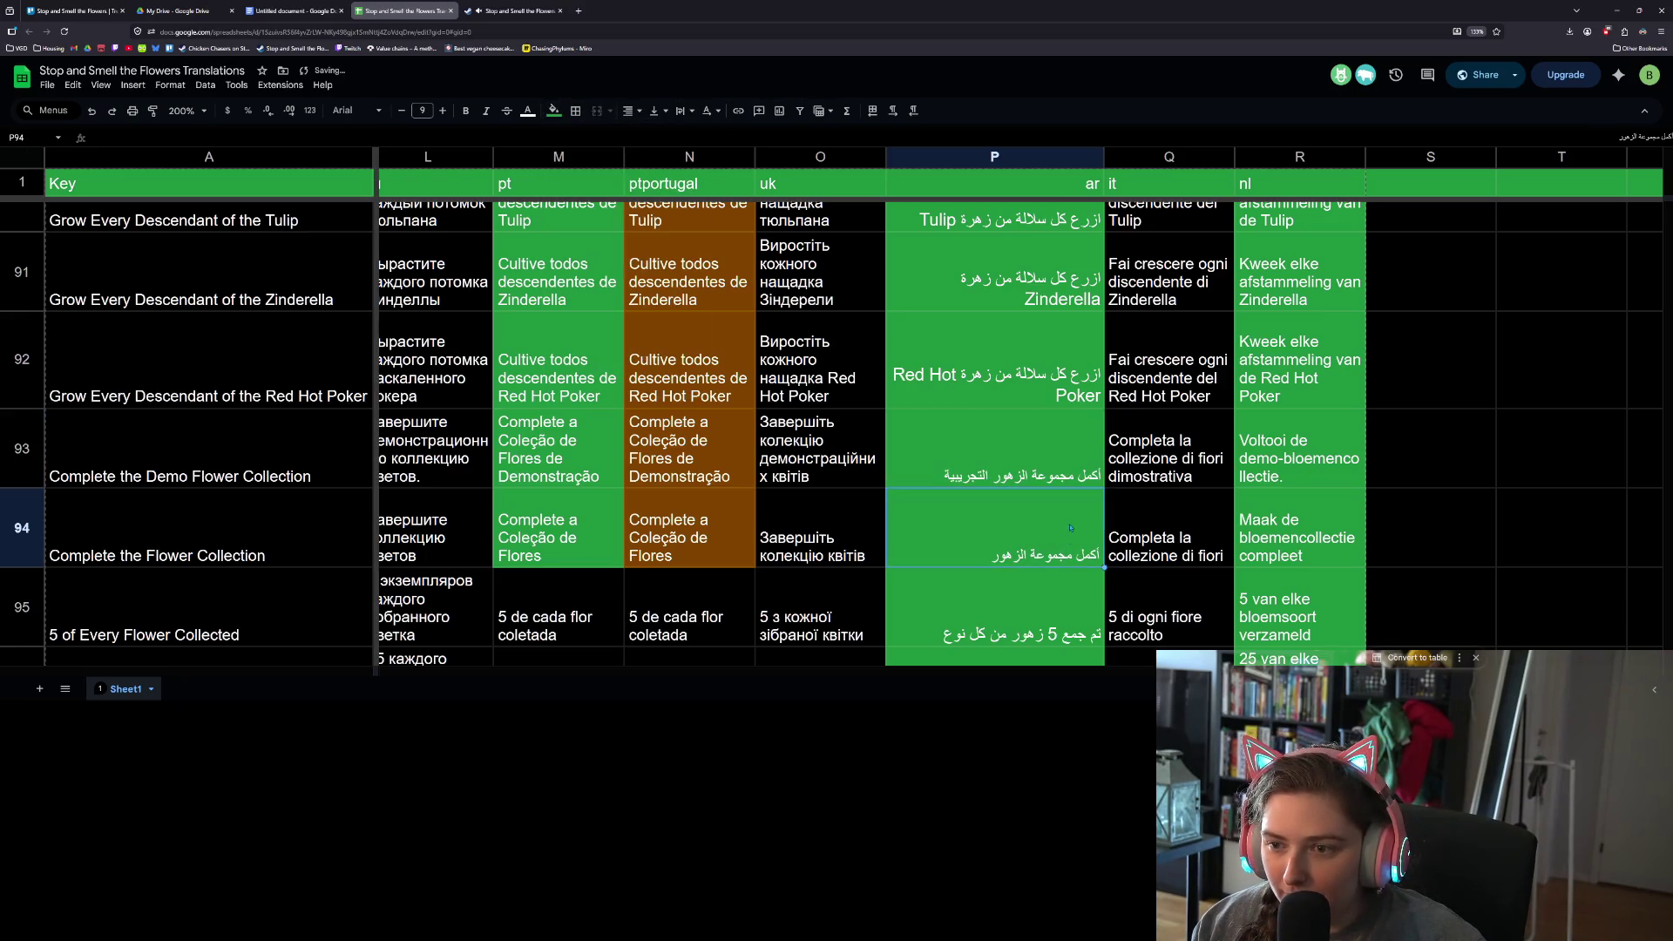
scroll(1064, 520, down, 2)
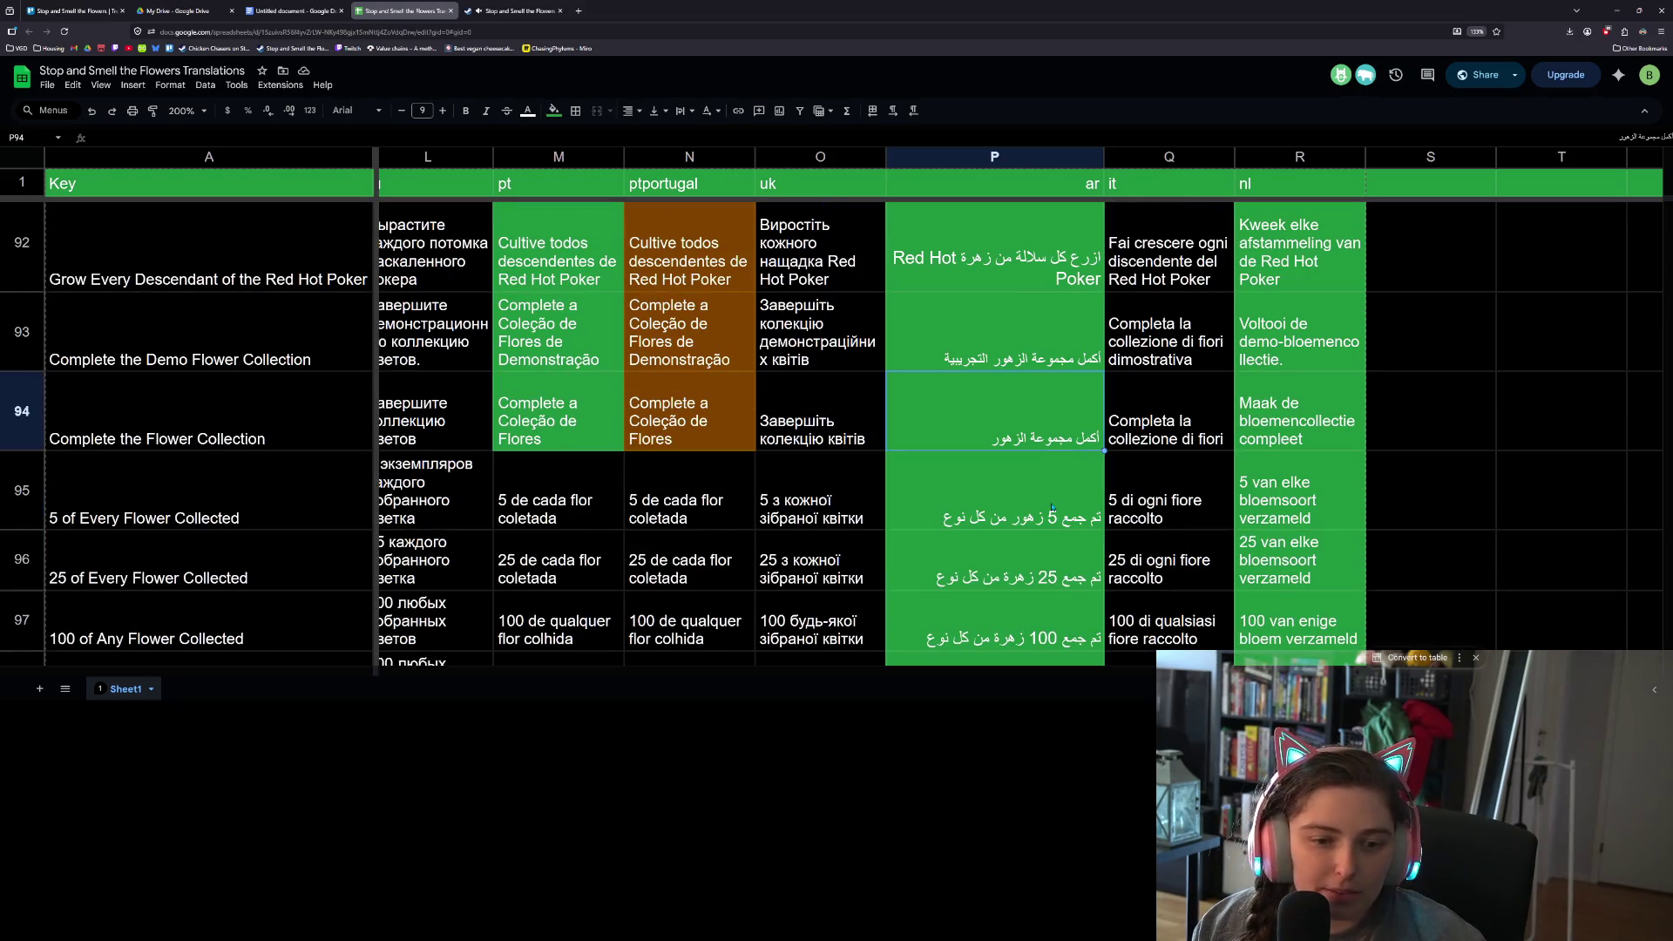
scroll(1053, 509, down, 3)
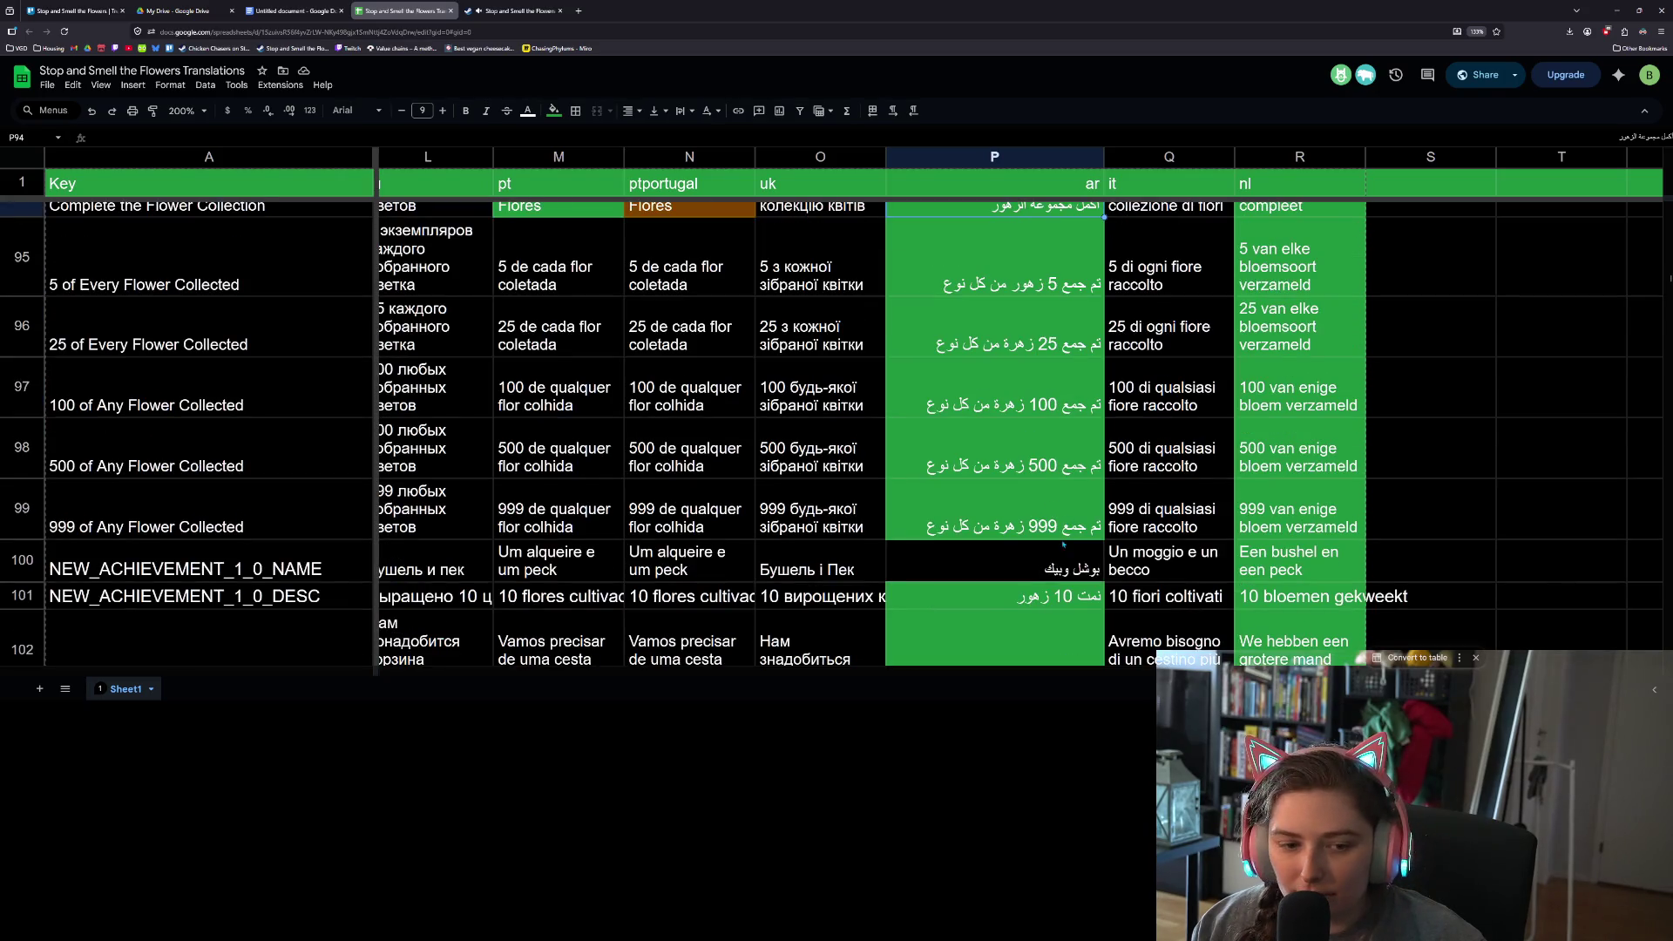
scroll(1059, 562, up, 10)
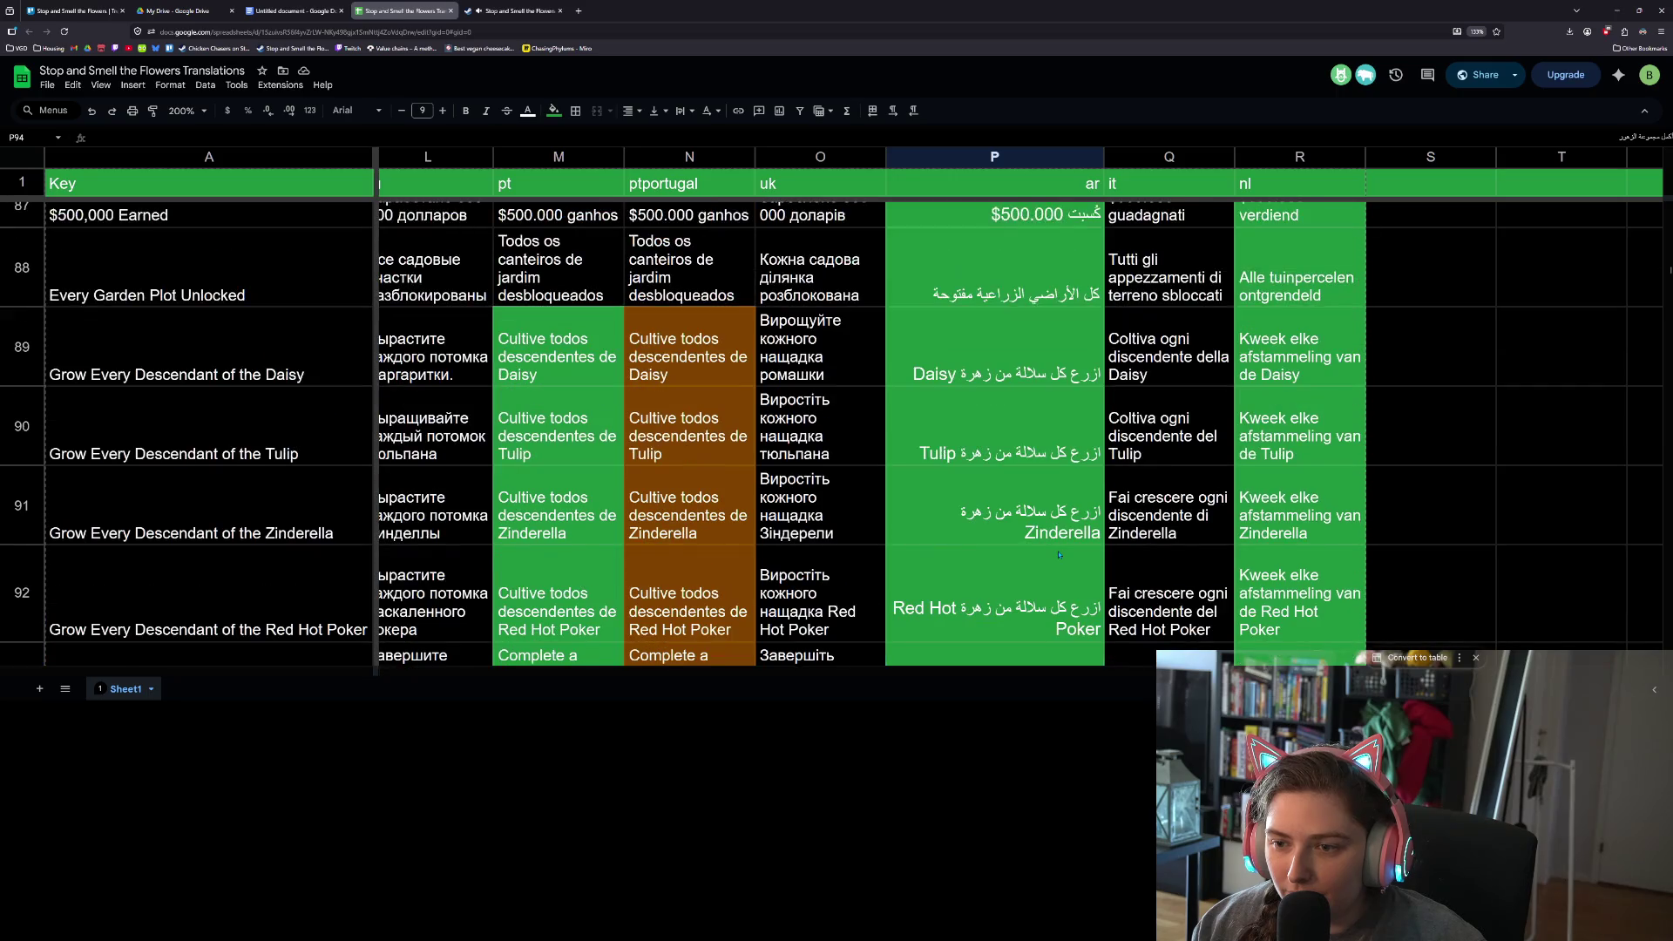
scroll(1060, 555, up, 10)
scroll(1060, 555, down, 8)
scroll(1060, 556, down, 15)
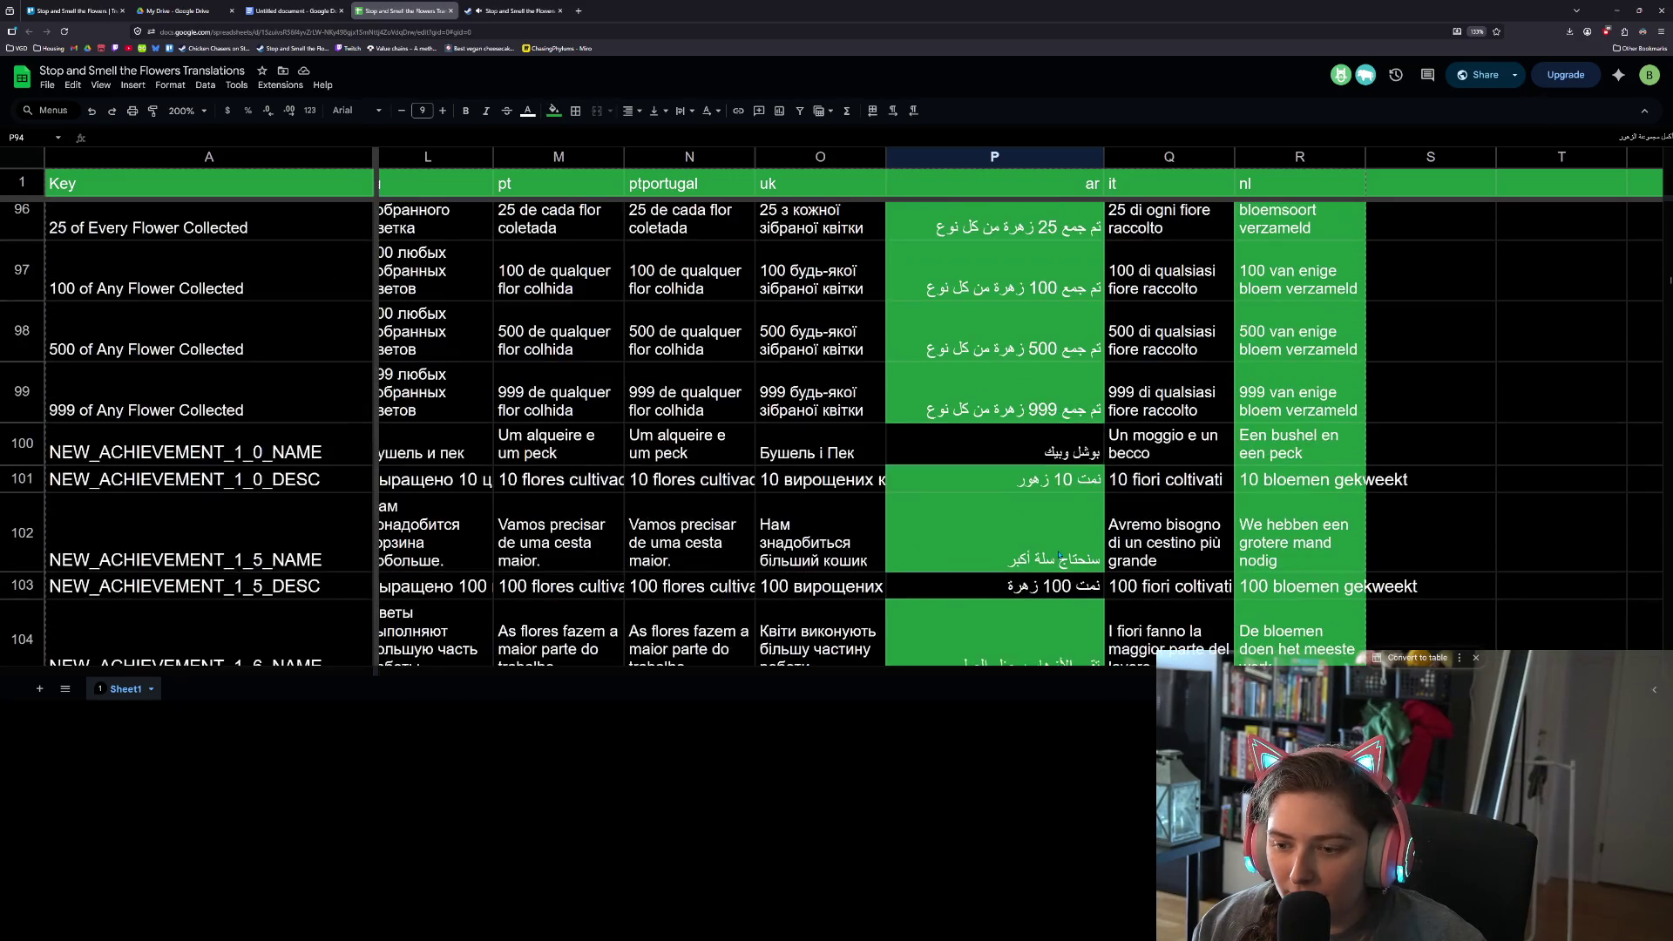
scroll(1060, 552, down, 5)
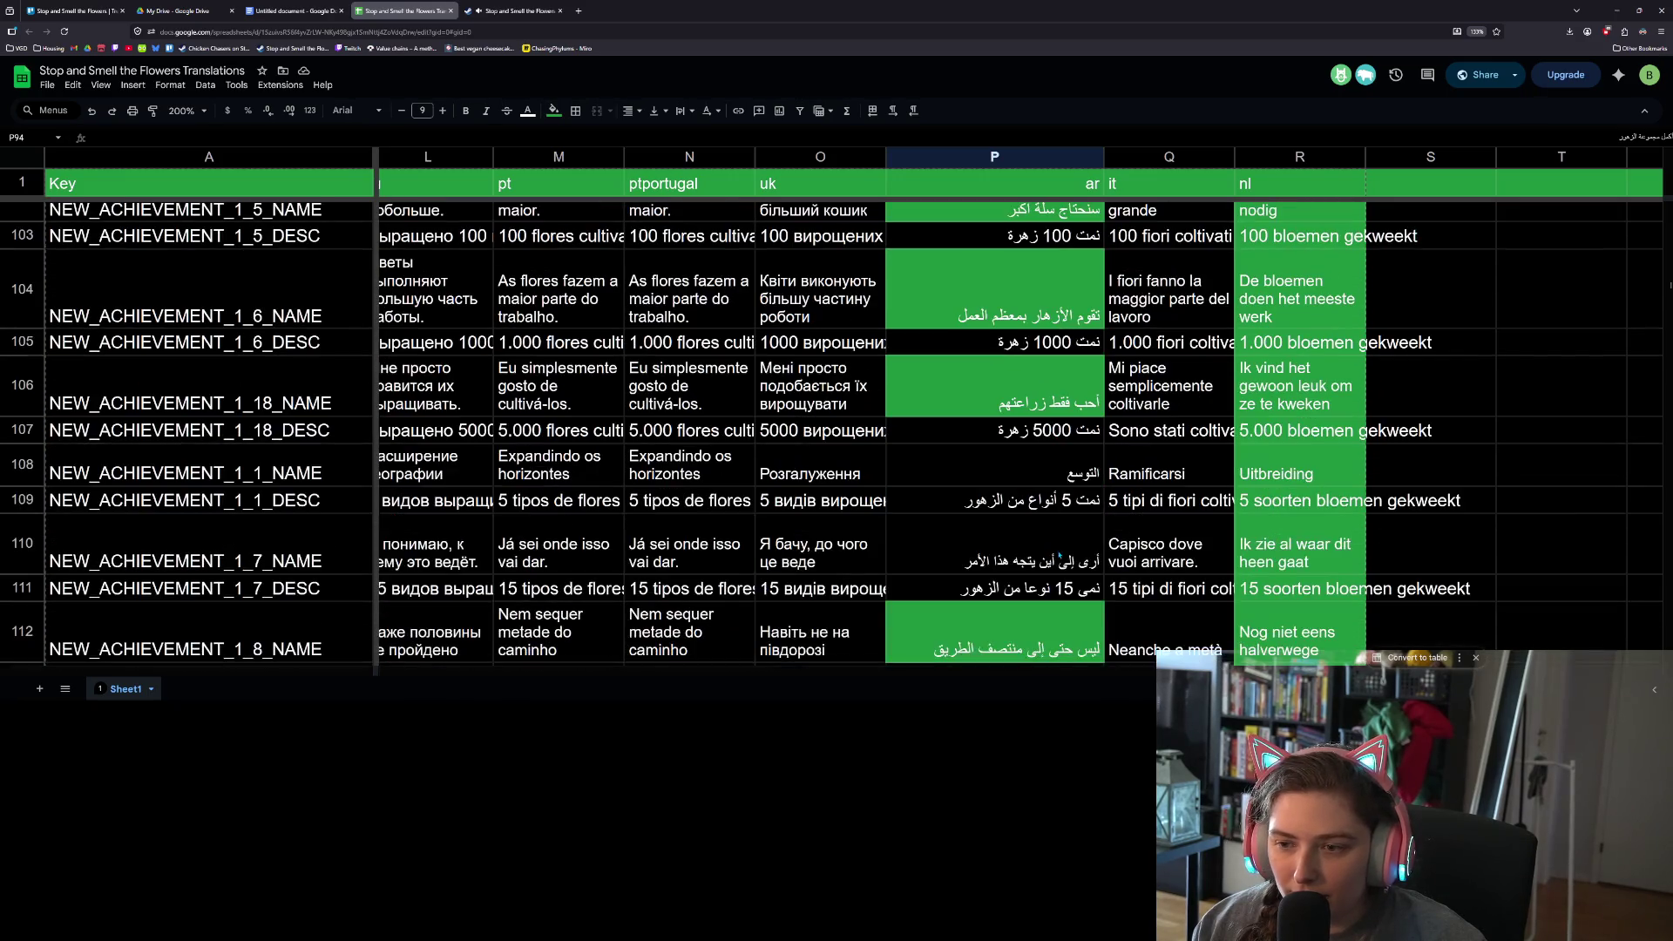
scroll(1060, 555, up, 10)
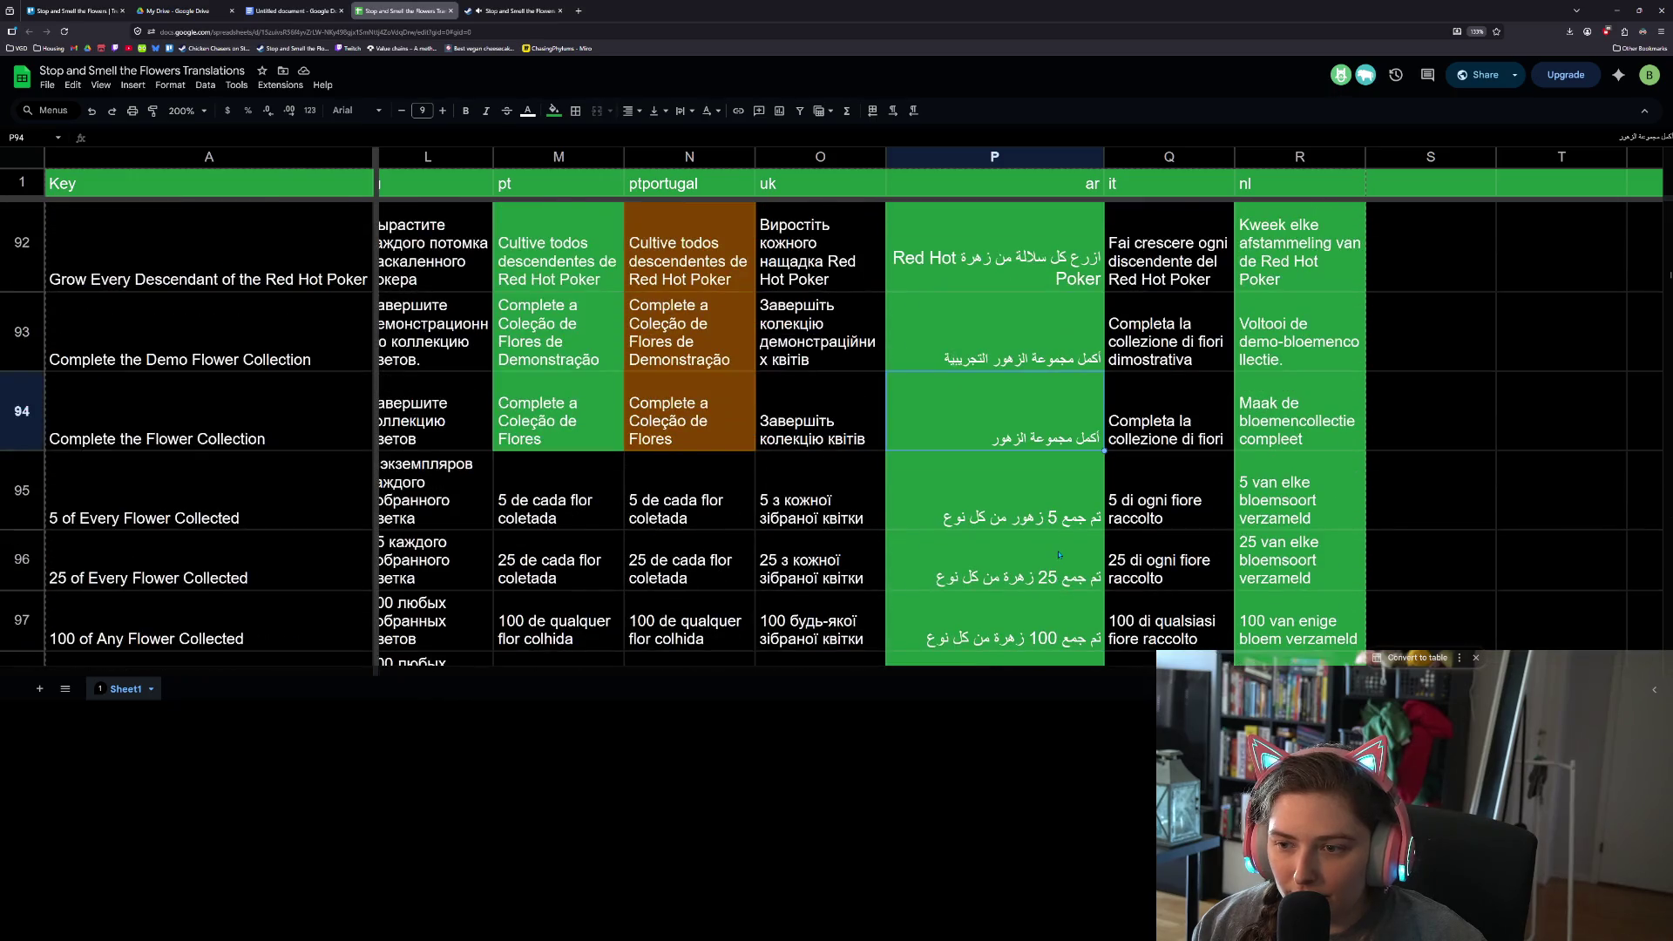
scroll(1059, 556, down, 2)
click(1060, 558)
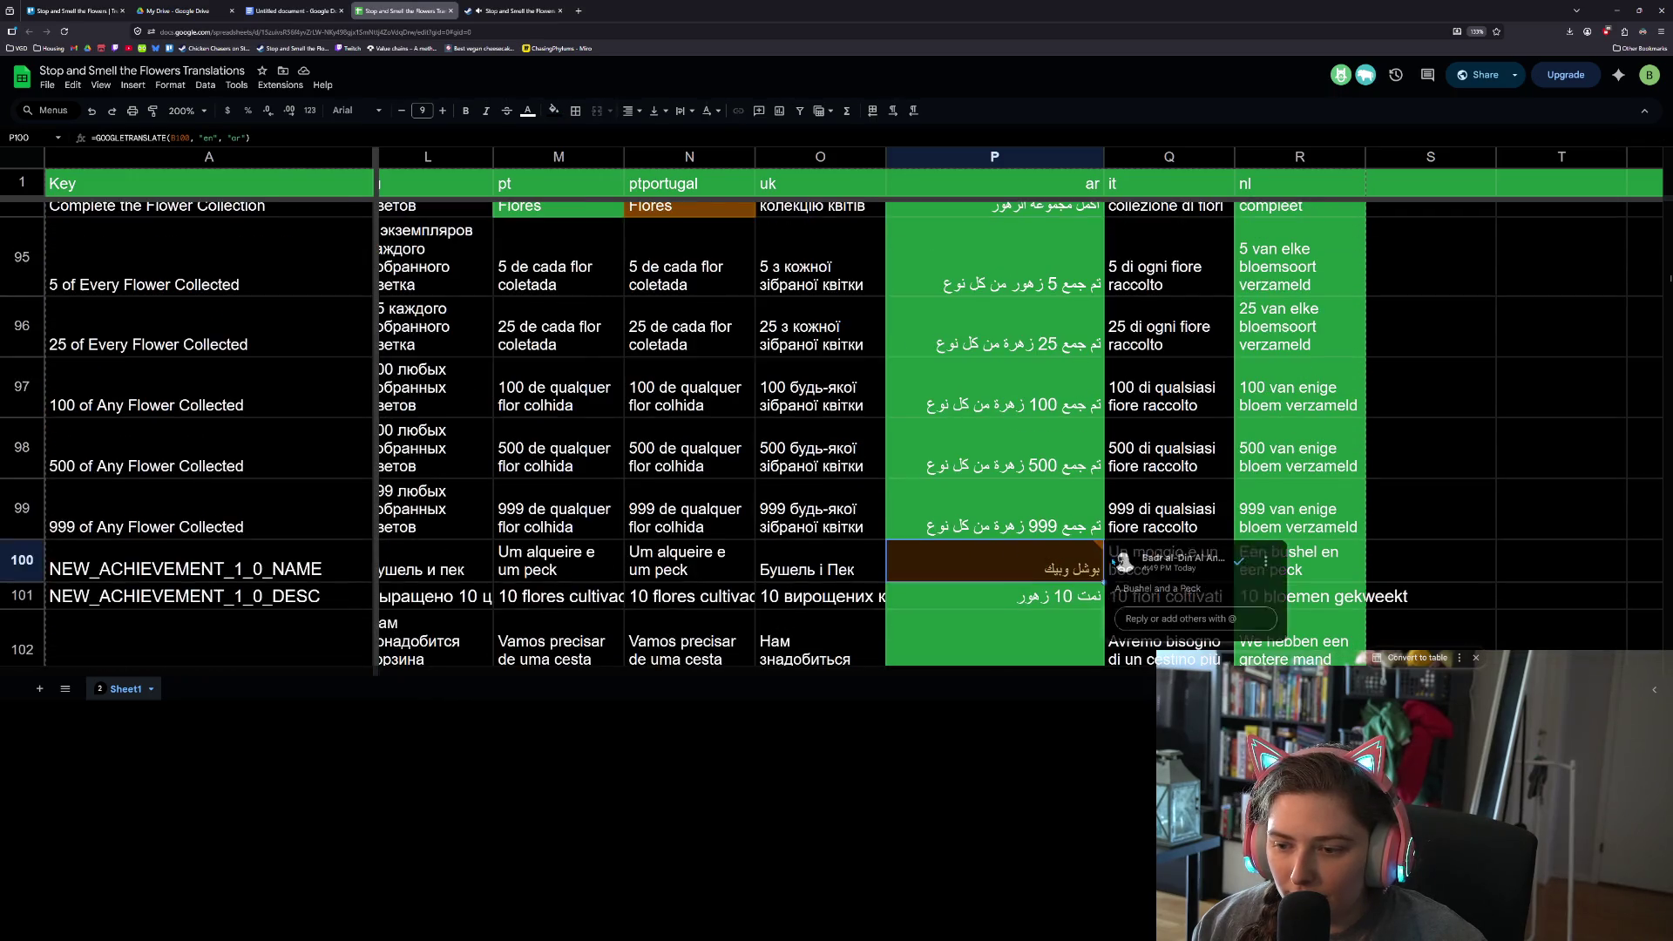
- Replace P100 with the comment's suggested text 'A Bushel and a Peck'
triple_click(1162, 593)
key(ctrl+c)
click(1057, 562)
key(ctrl+v)
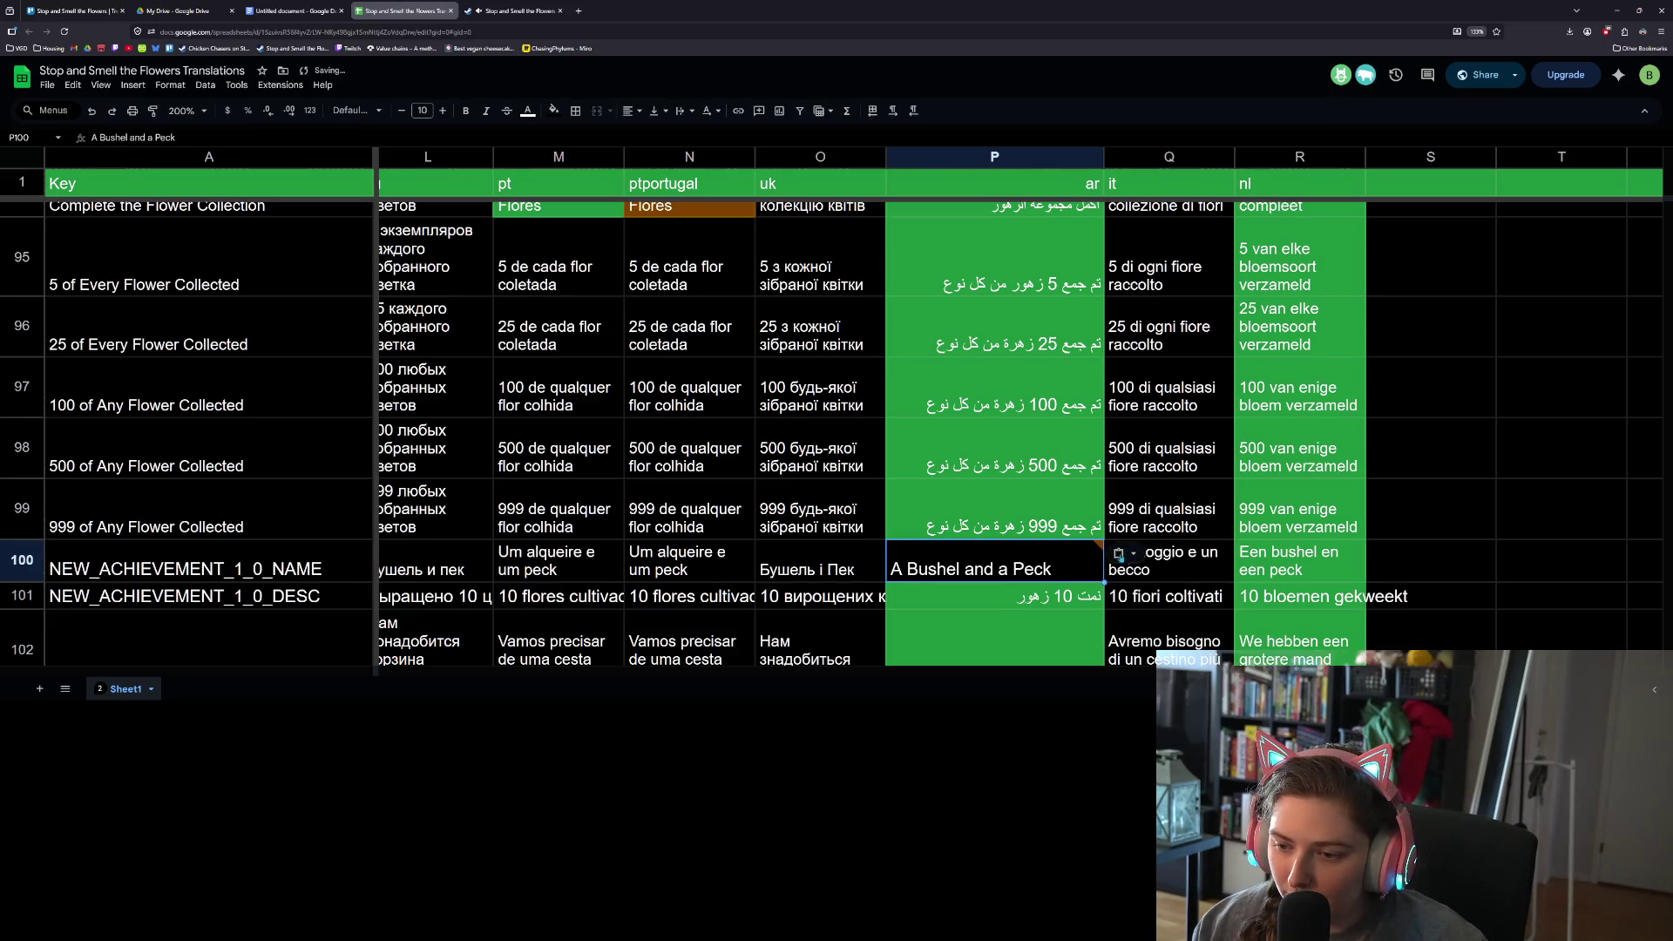
- Fill P100 green and resolve its comment
click(555, 112)
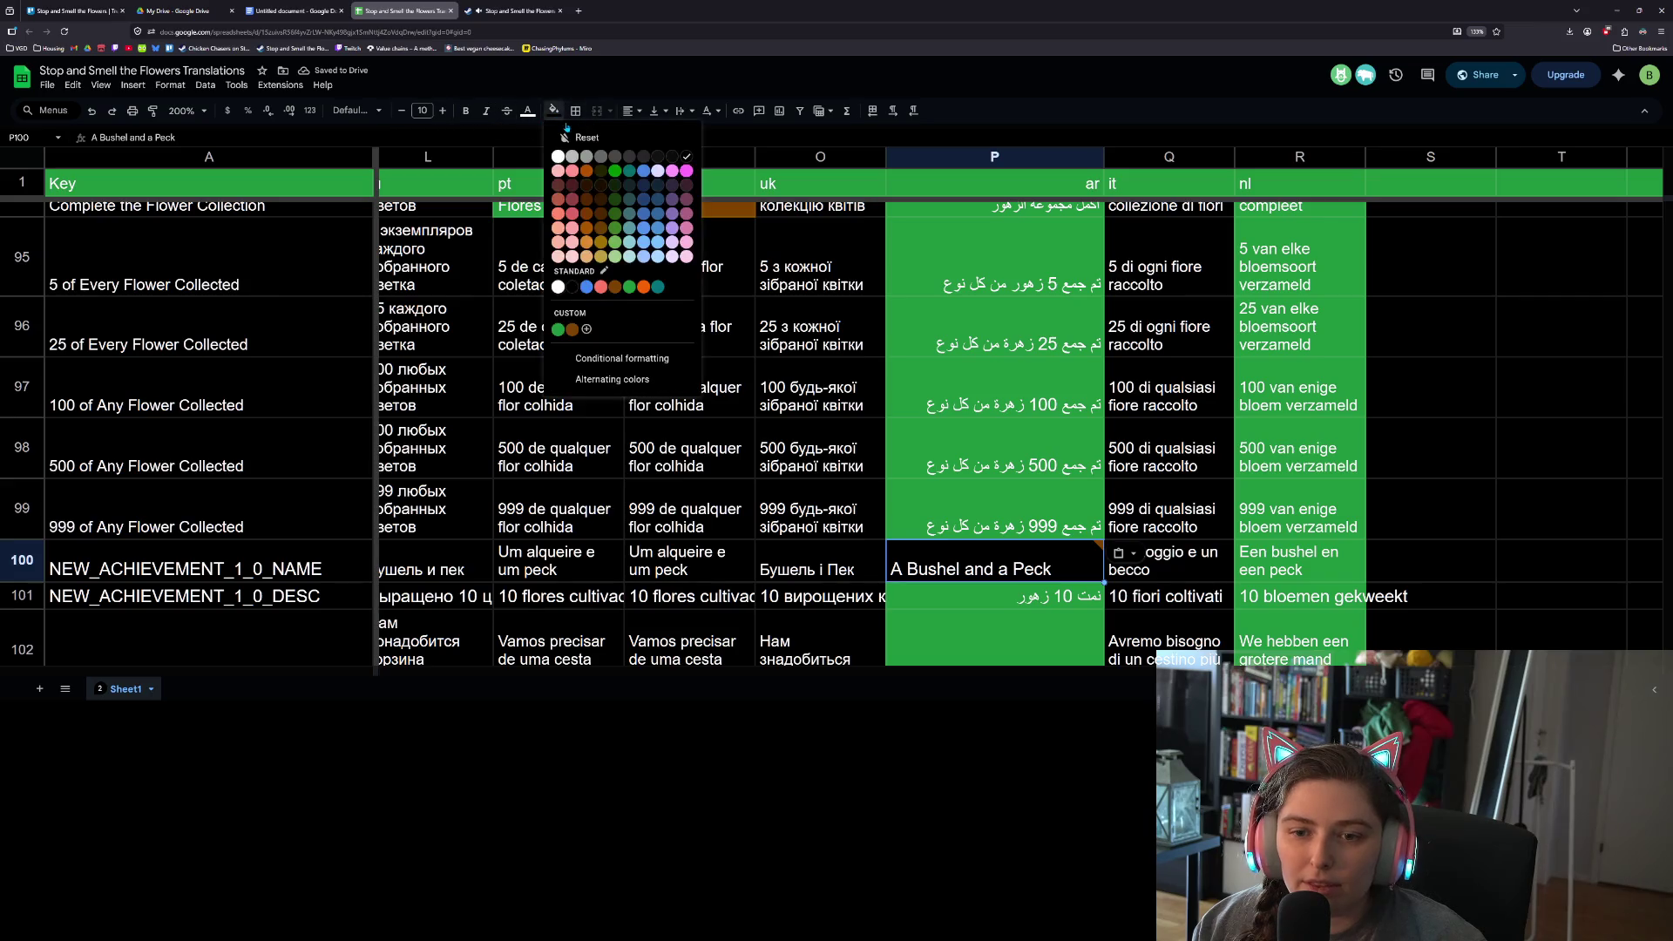
click(629, 288)
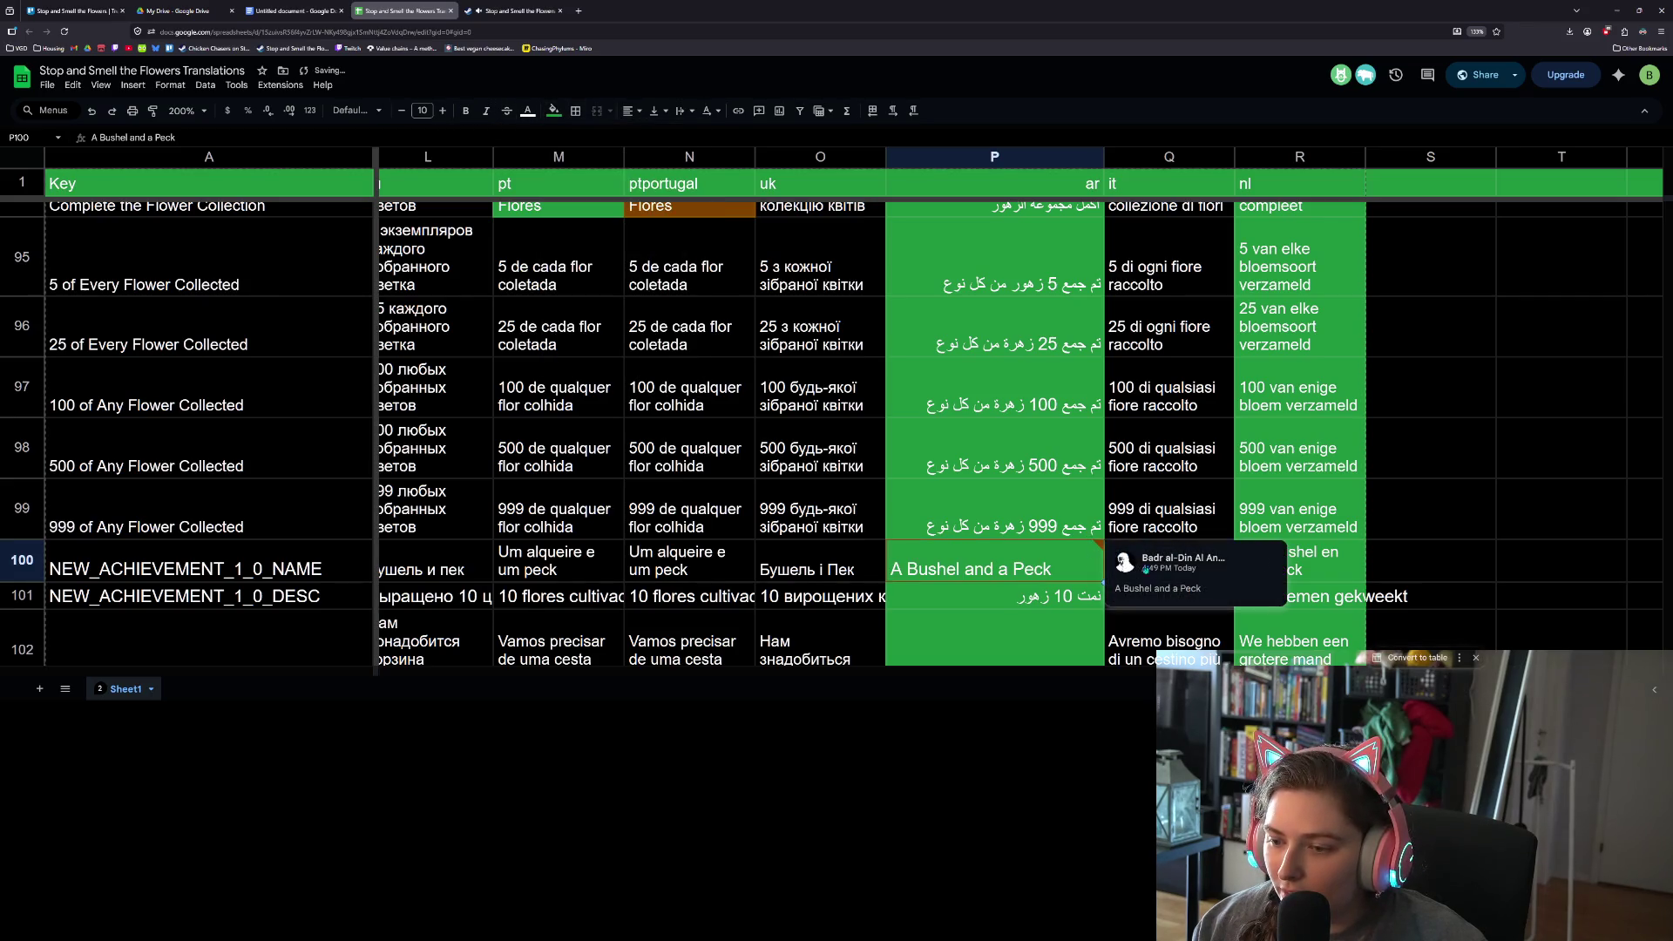
click(1237, 565)
key(Down)
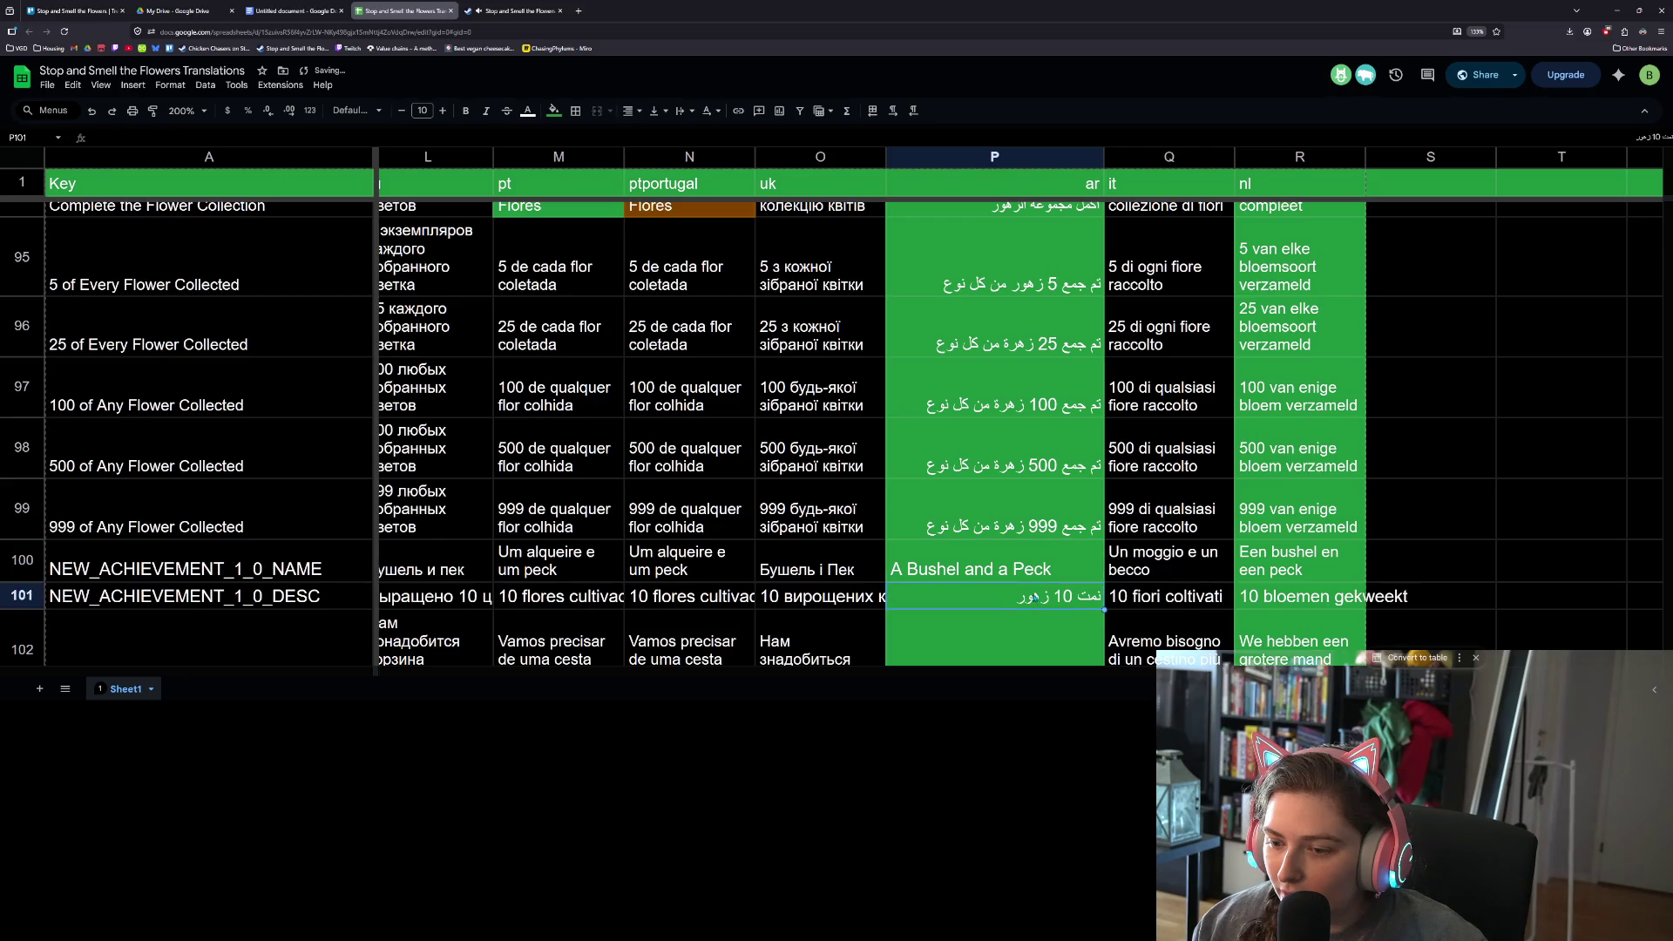
click(1035, 577)
scroll(1035, 577, down, 5)
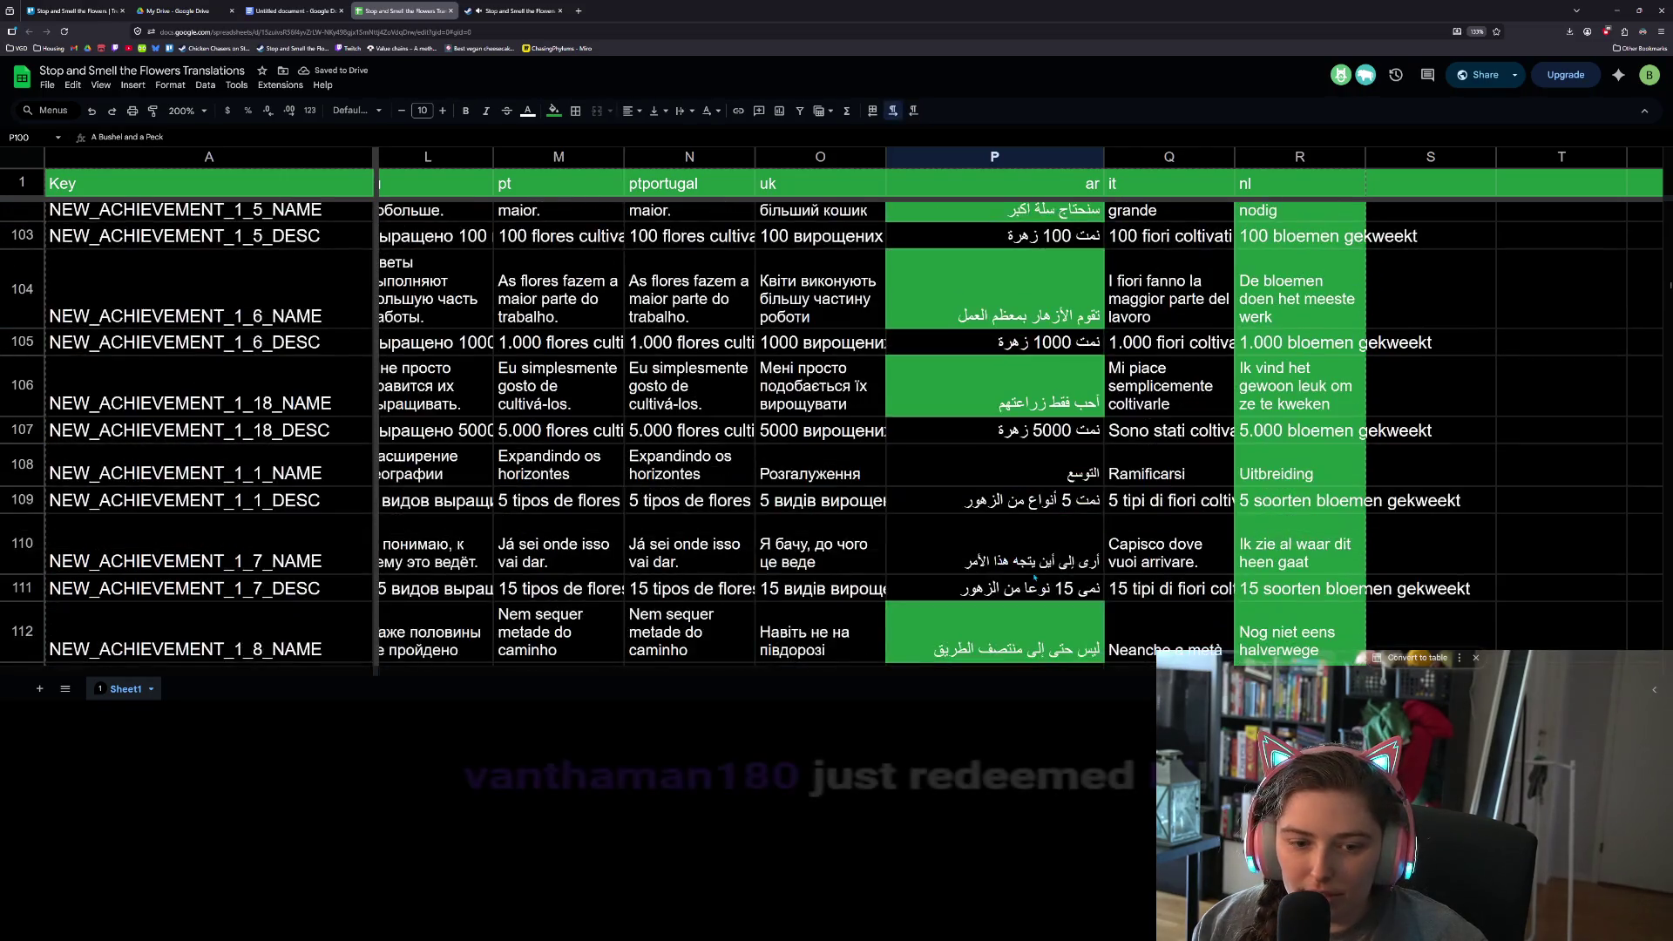
- Scroll to row 114 and select the orange cell P114 to show its reviewer comment
scroll(1035, 577, down, 4)
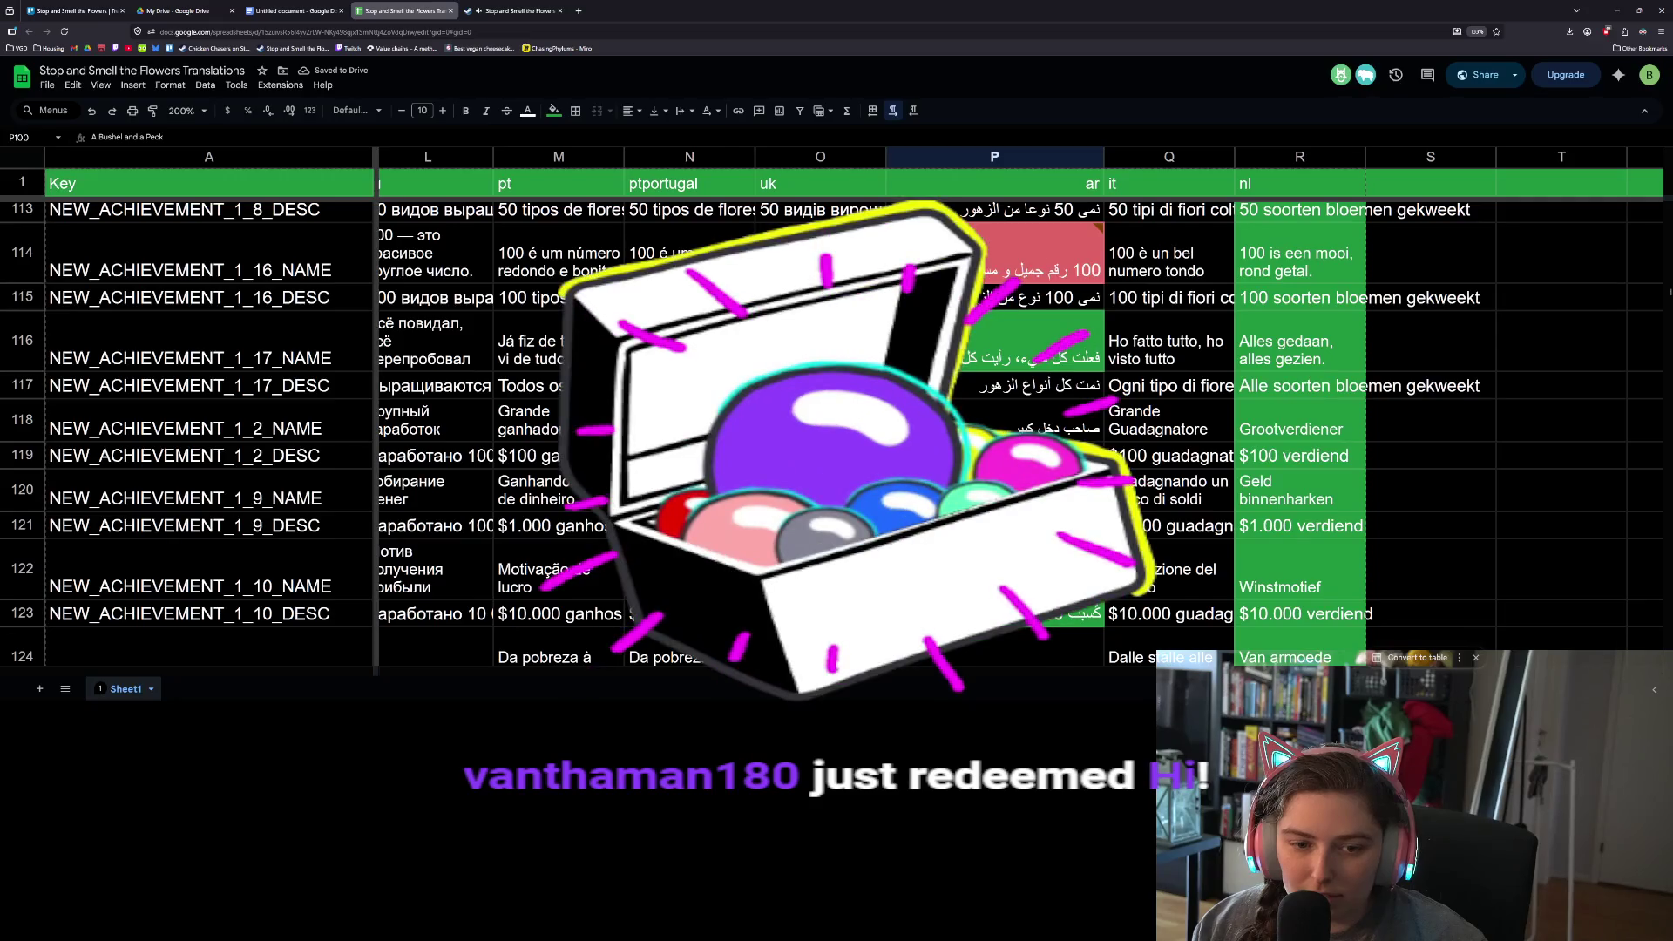
click(1015, 258)
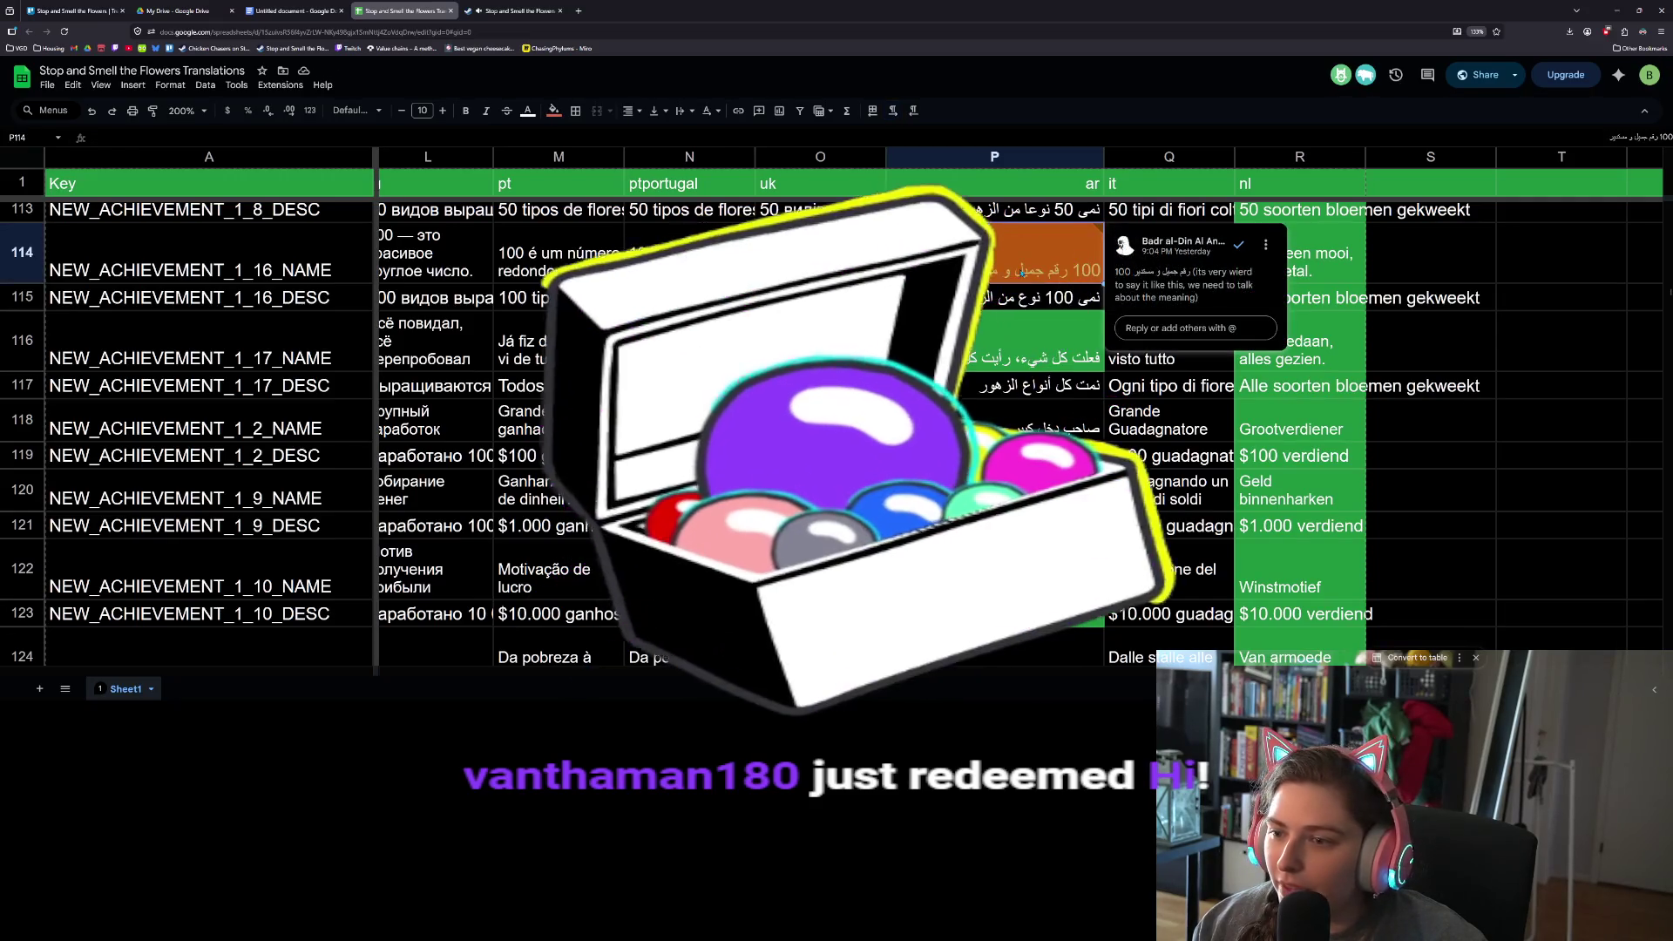
scroll(1018, 342, up, 2)
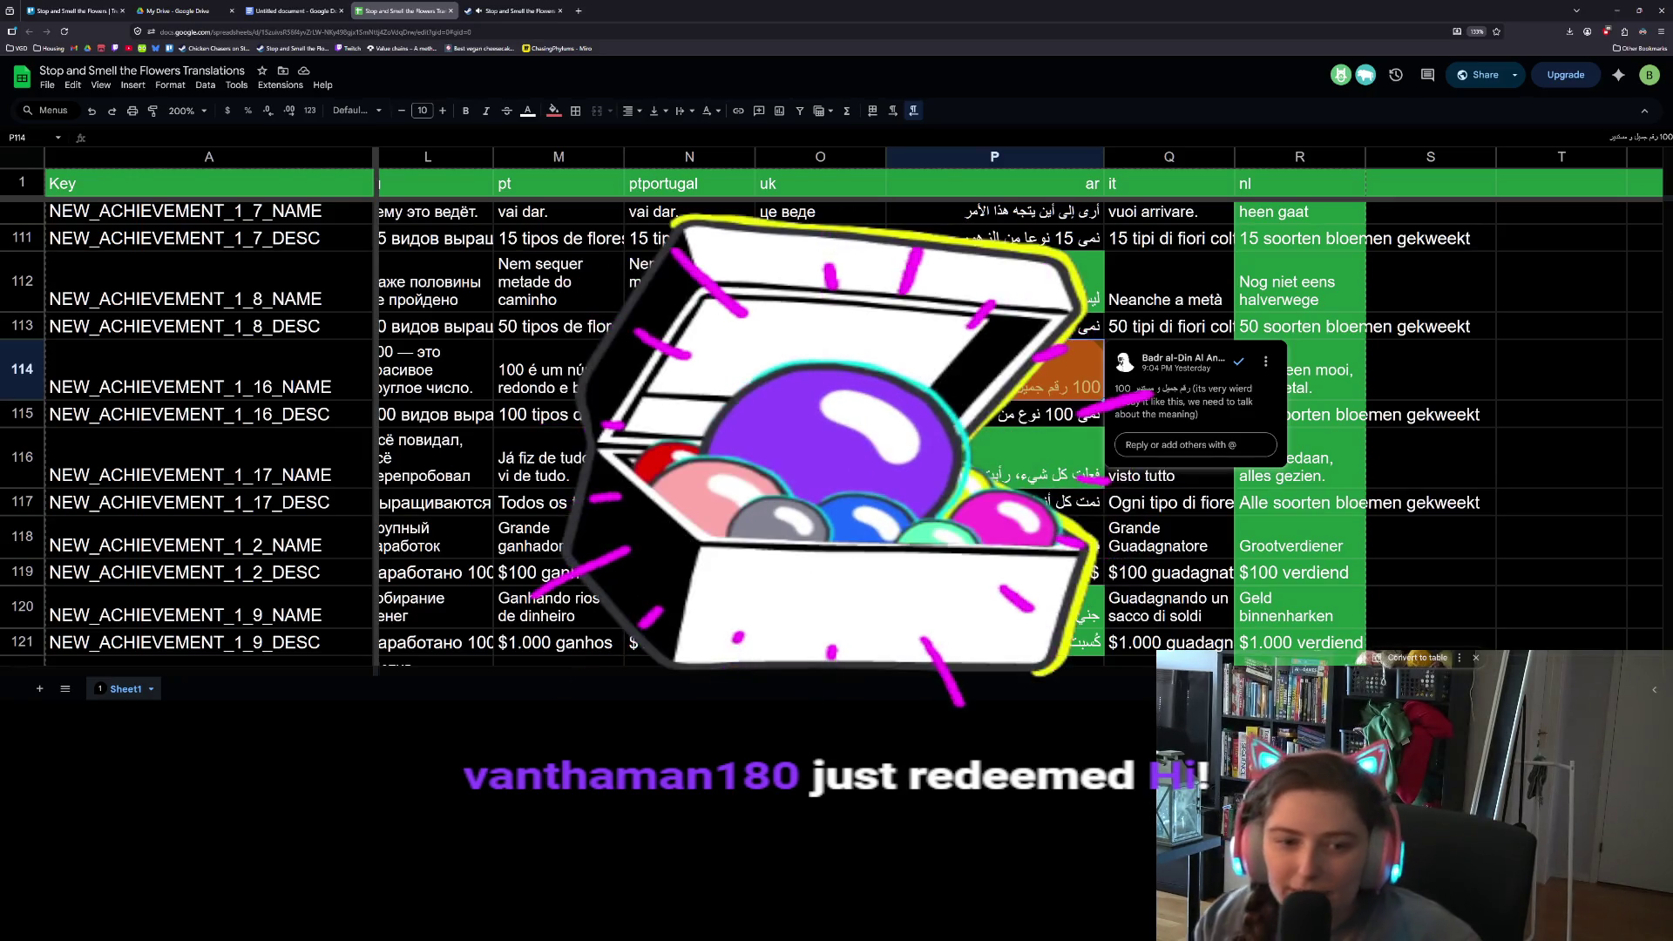
scroll(1018, 392, left, 1)
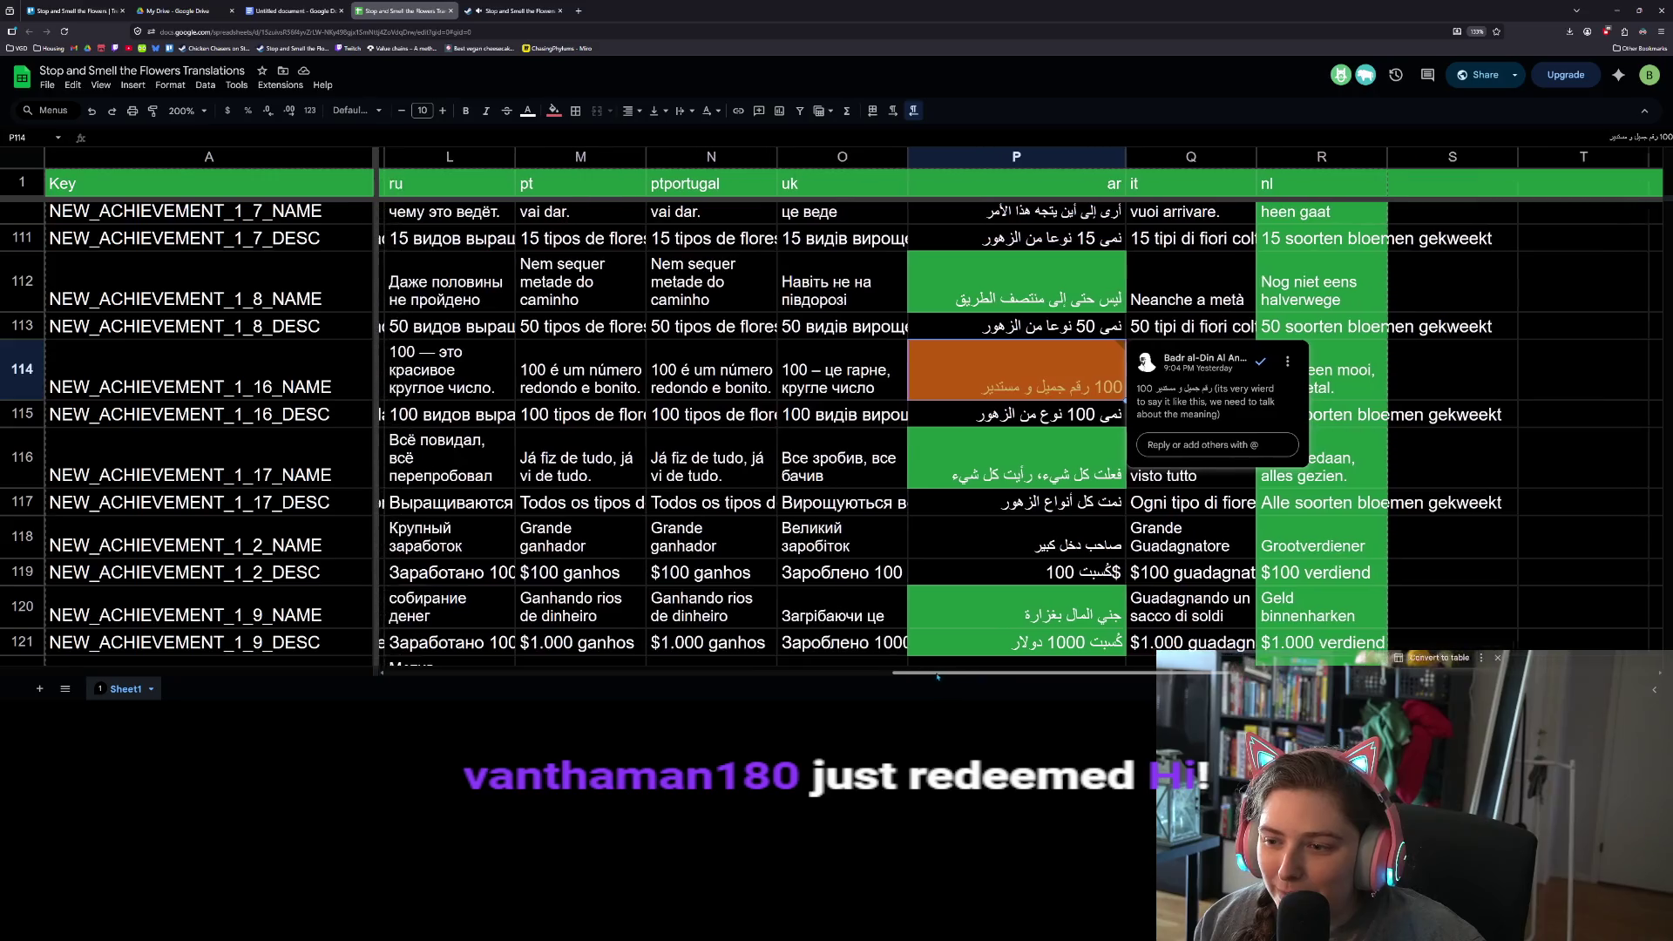
mouse_move(920, 674)
mouse_down()
mouse_move(405, 653)
mouse_move(981, 702)
mouse_up()
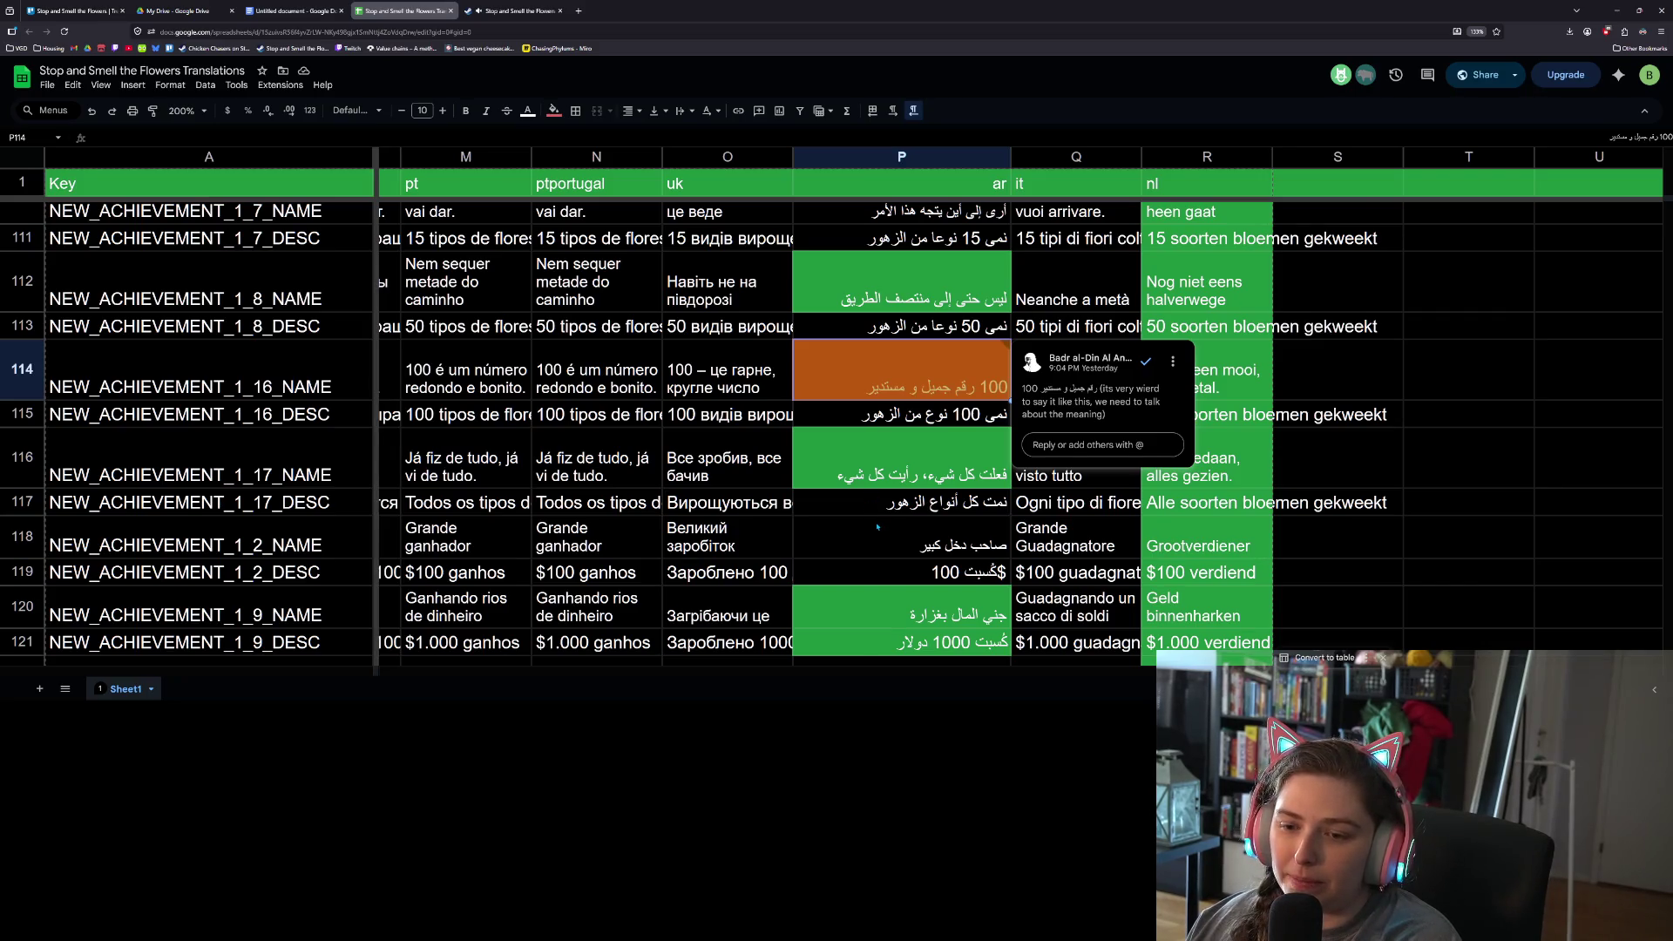
- Scroll up the Arabic column and select the Achievements cell P64
scroll(877, 527, down, 5)
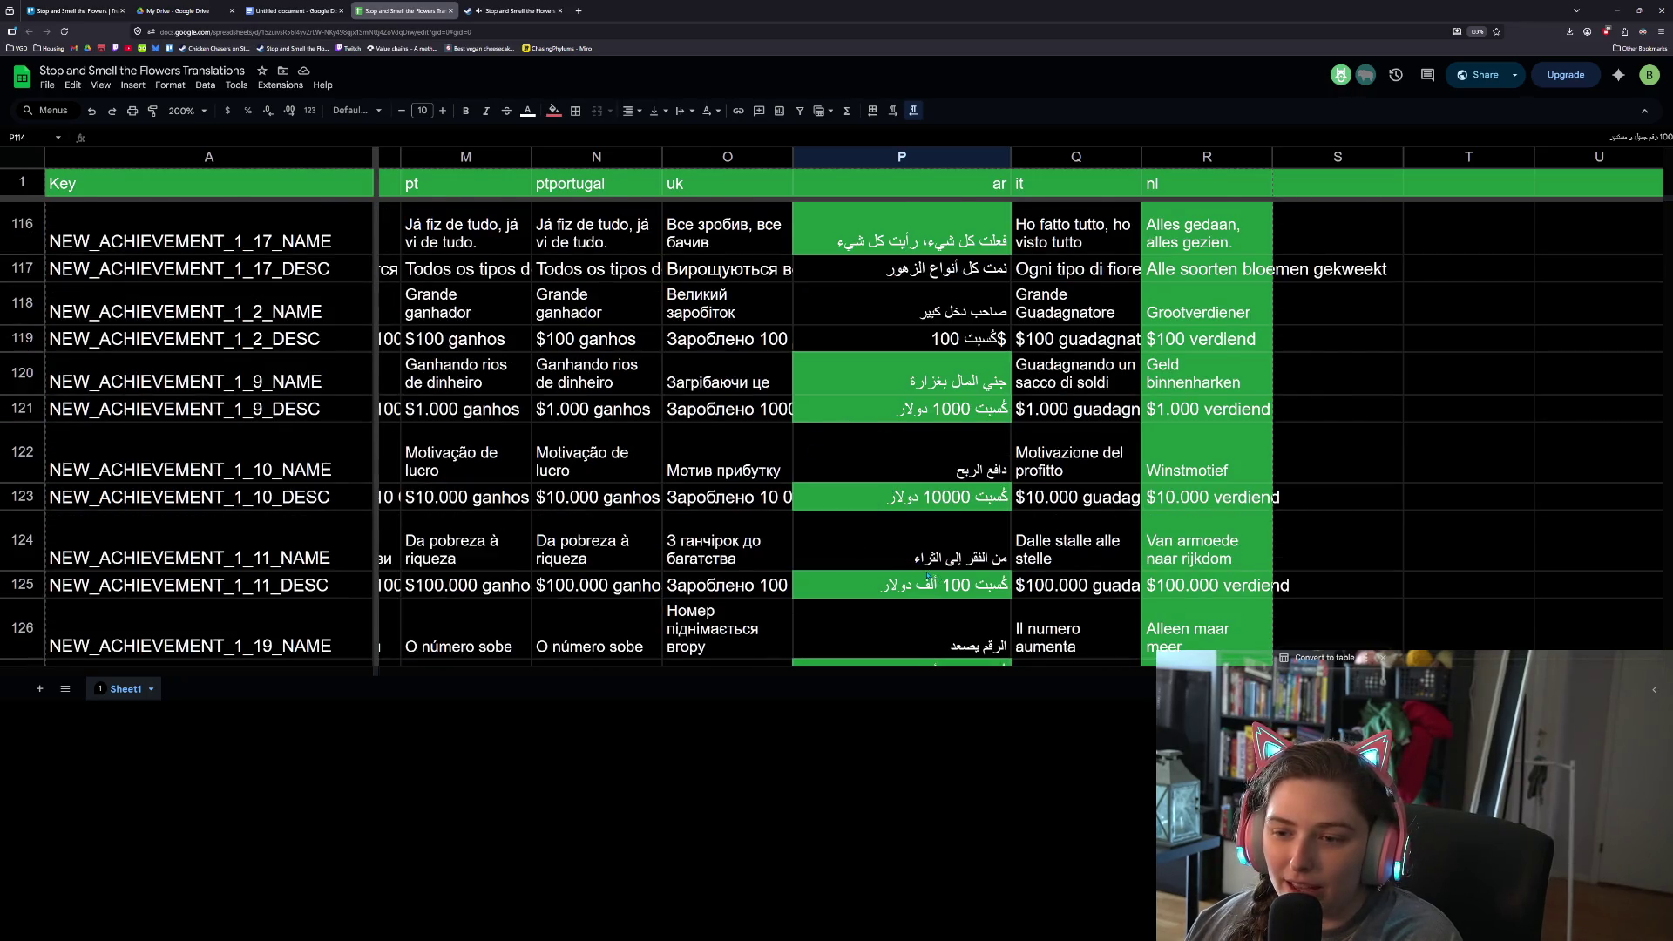
scroll(928, 577, up, 10)
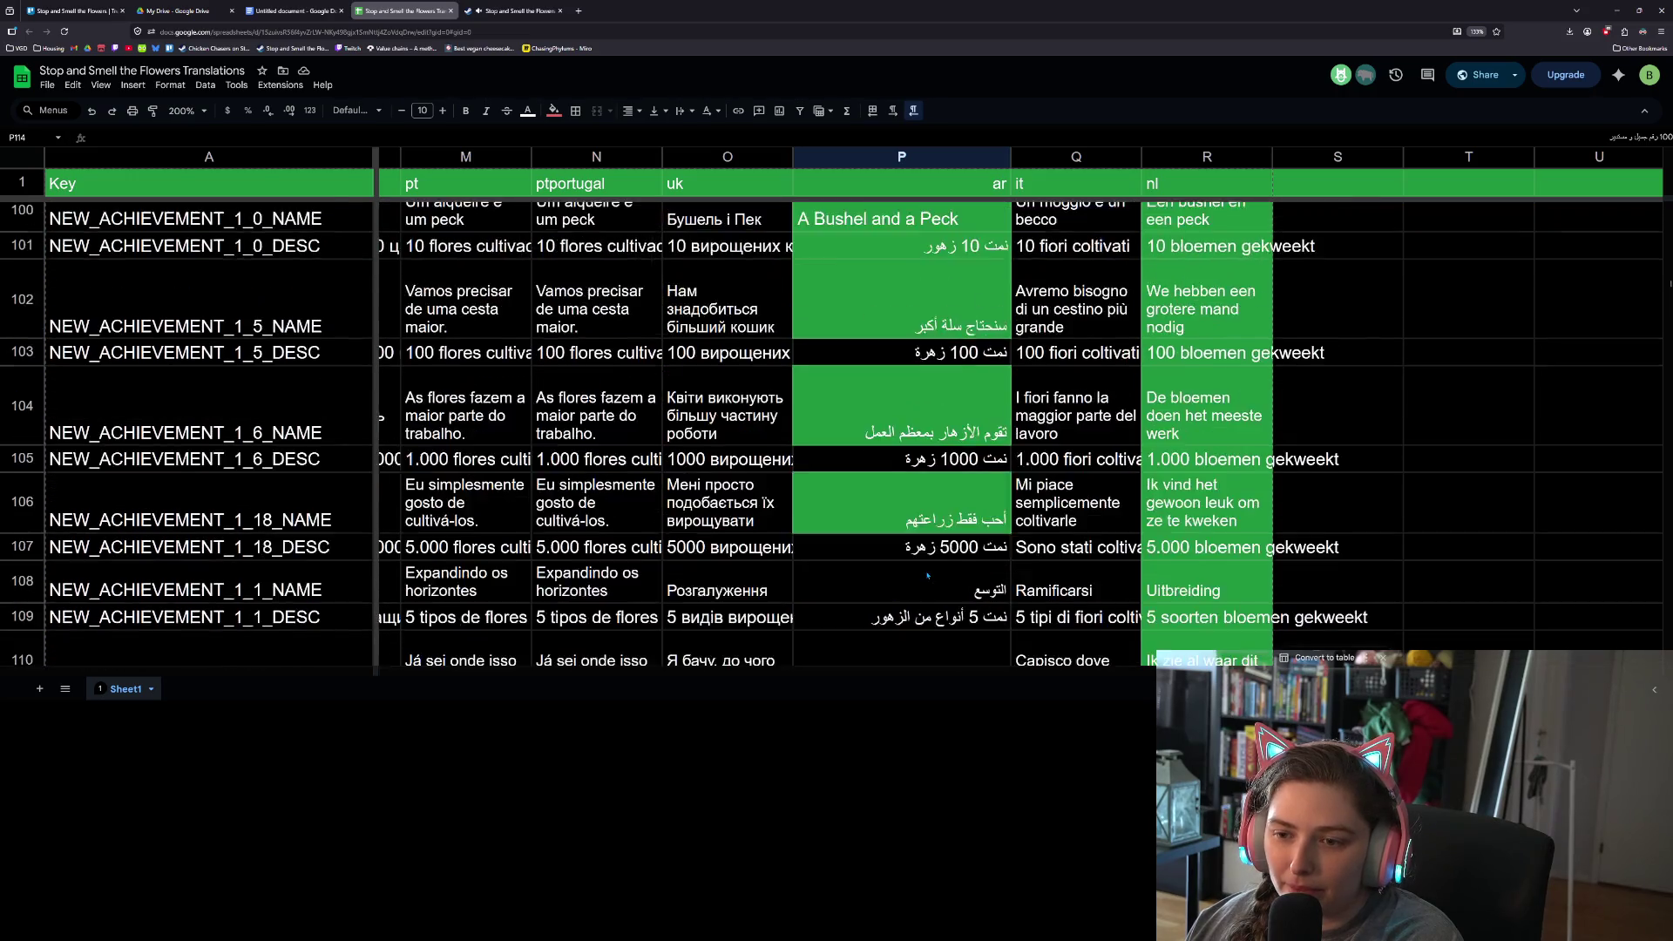
scroll(929, 575, up, 10)
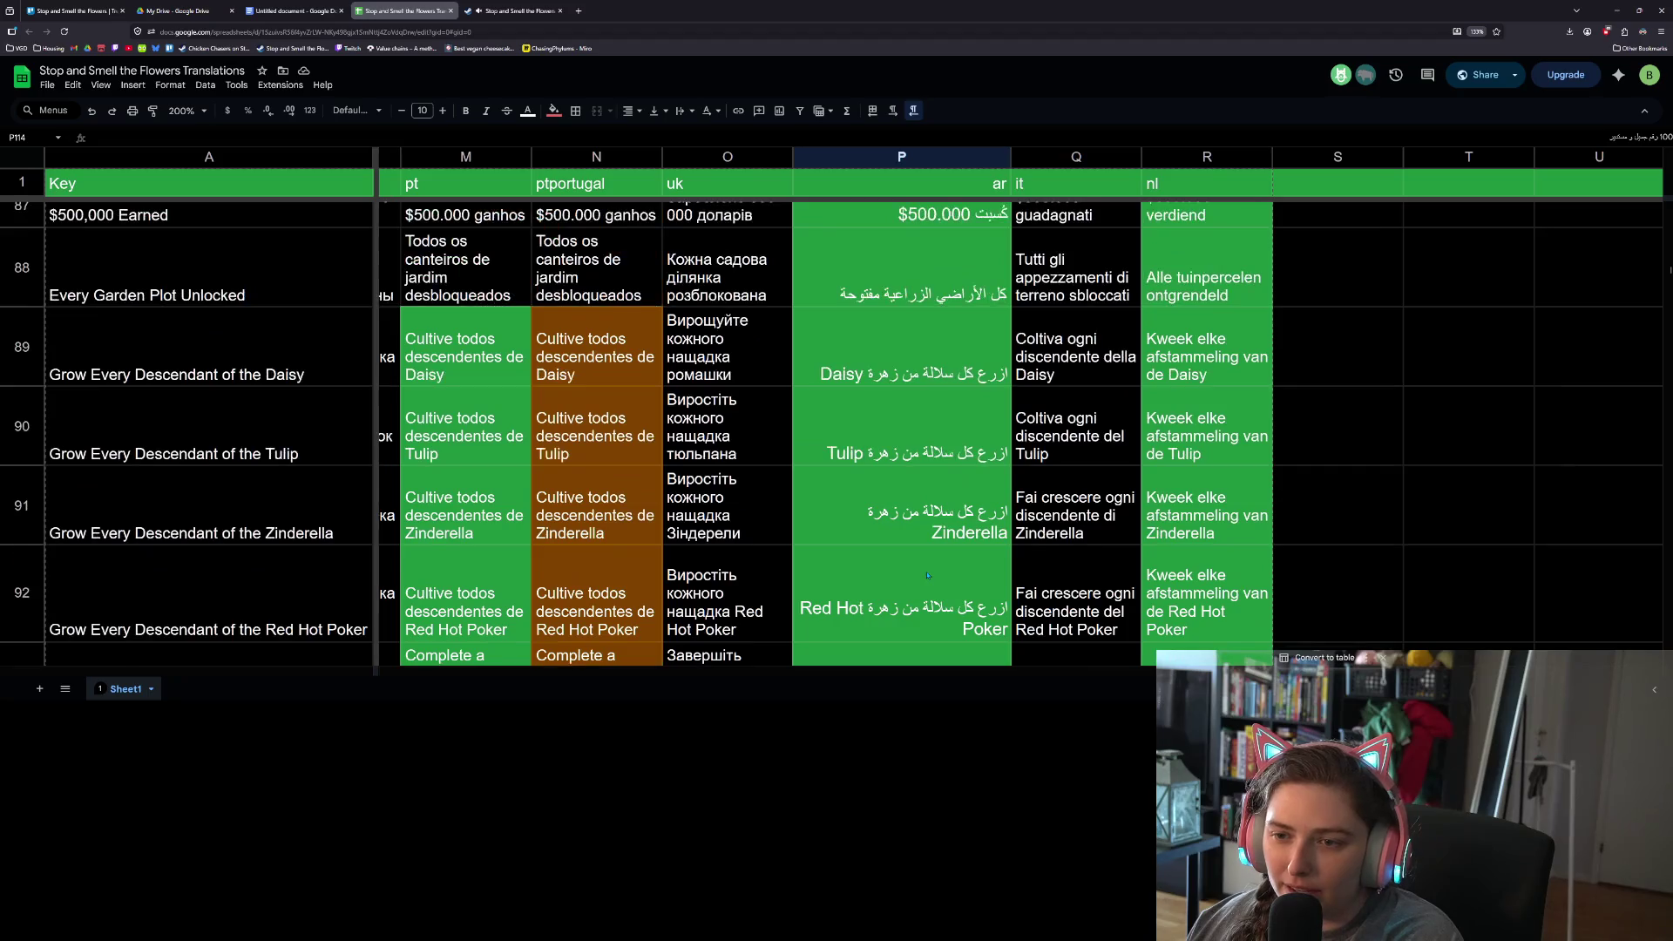
scroll(928, 576, up, 10)
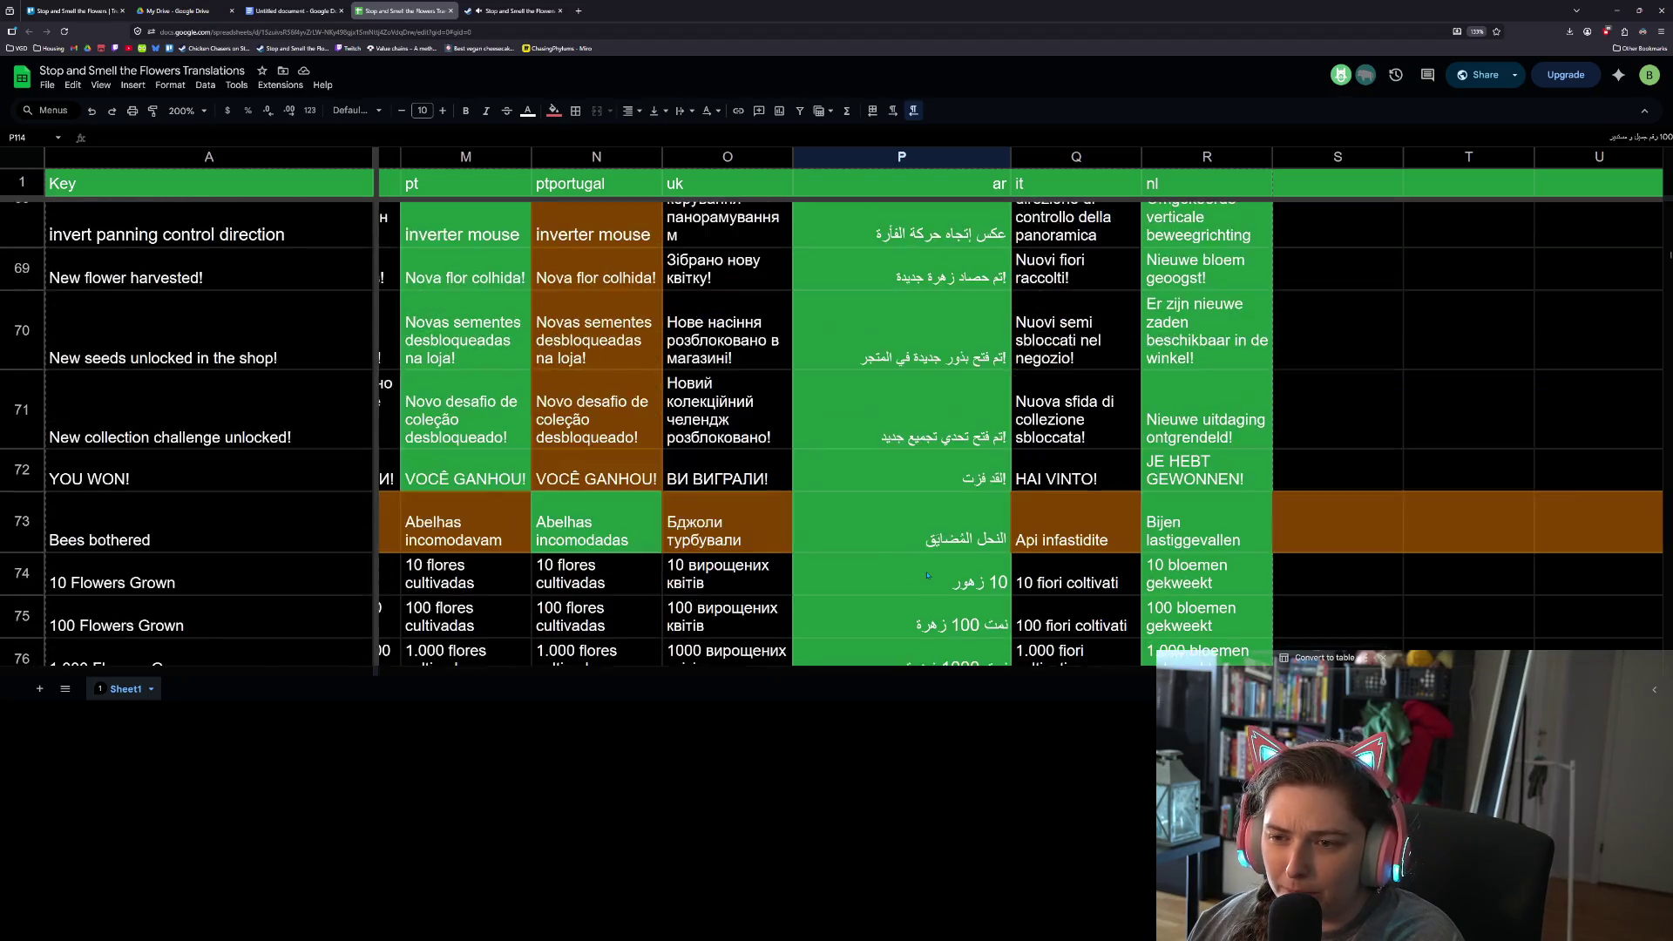
scroll(928, 575, up, 5)
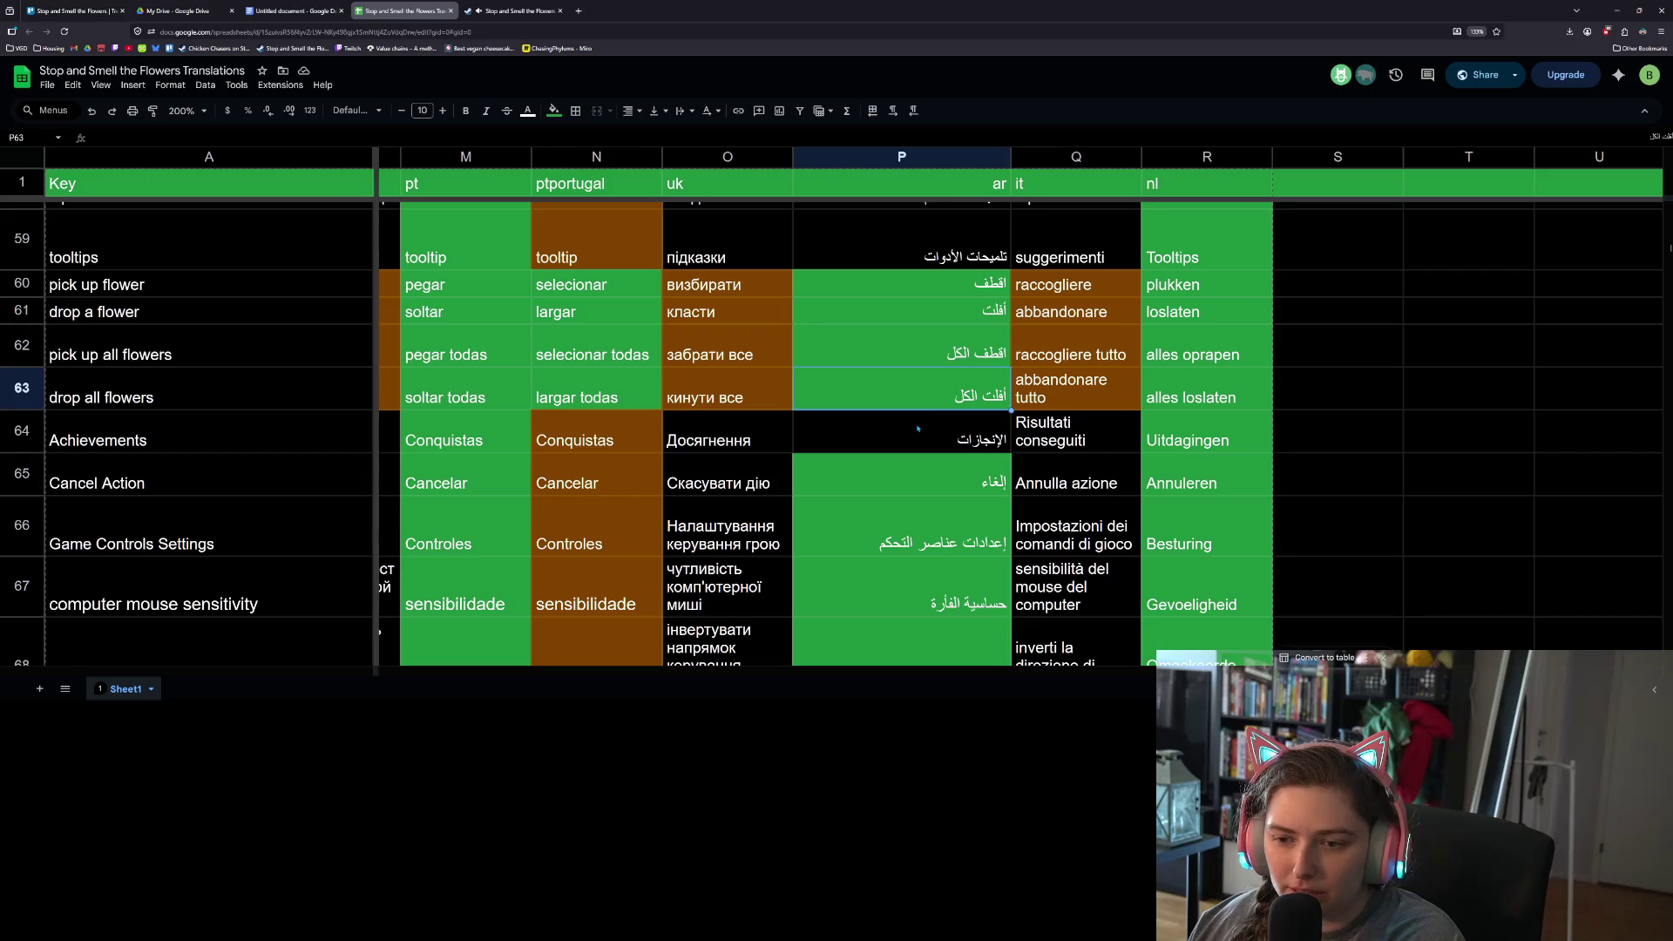
click(918, 428)
scroll(927, 497, up, 6)
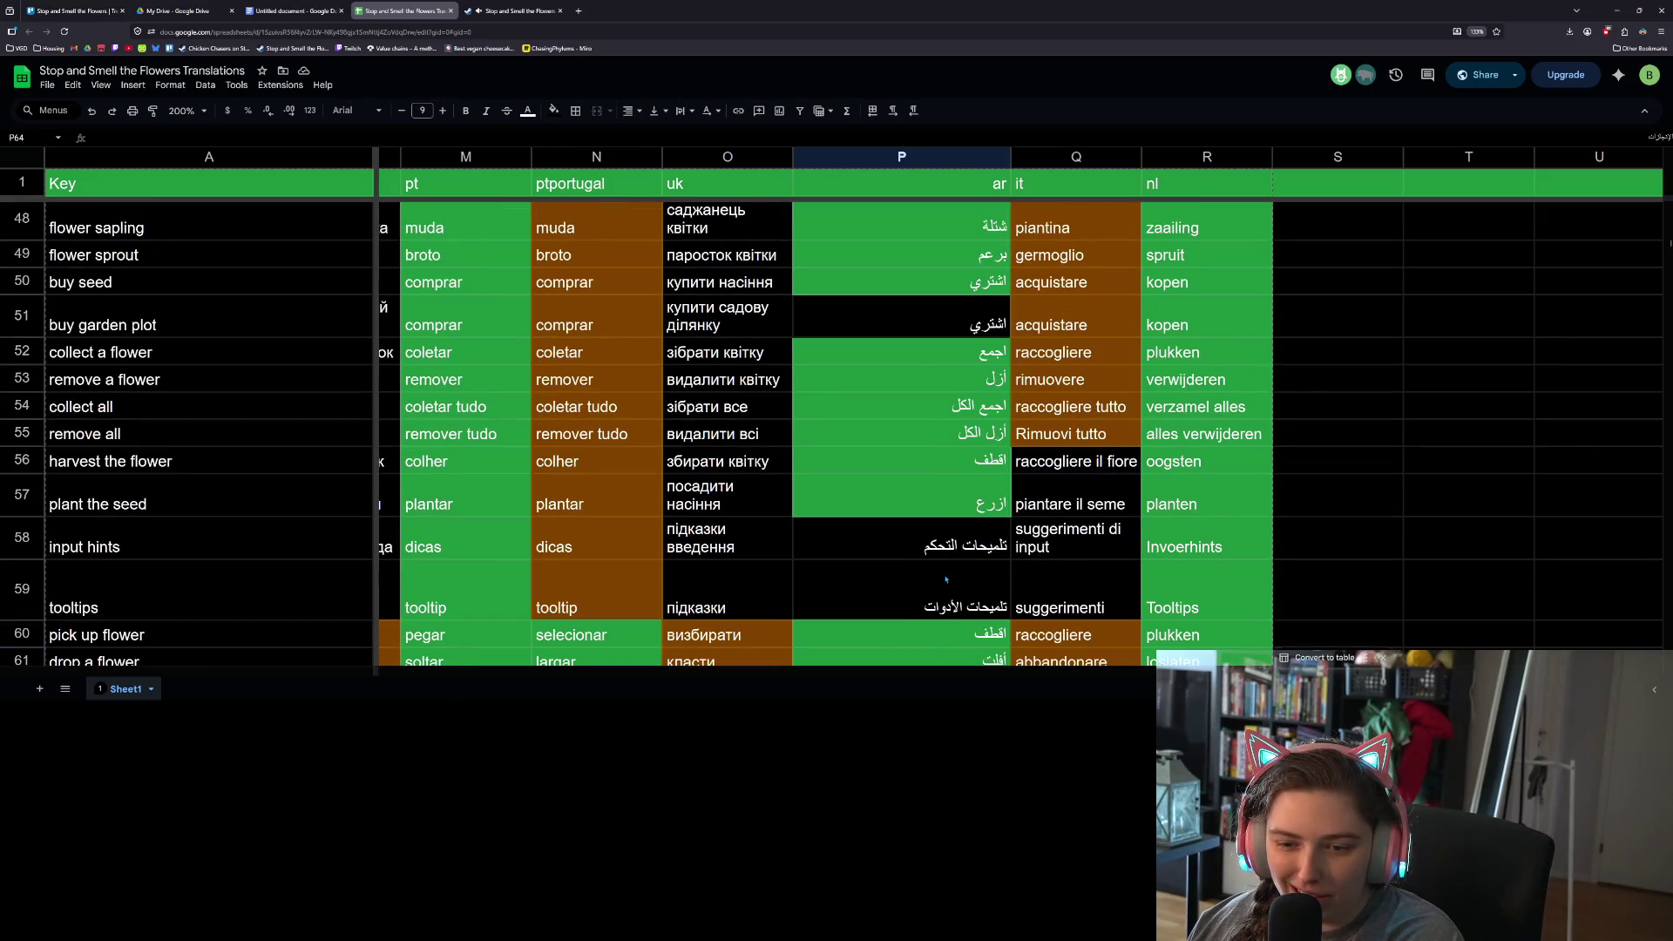
scroll(949, 546, up, 2)
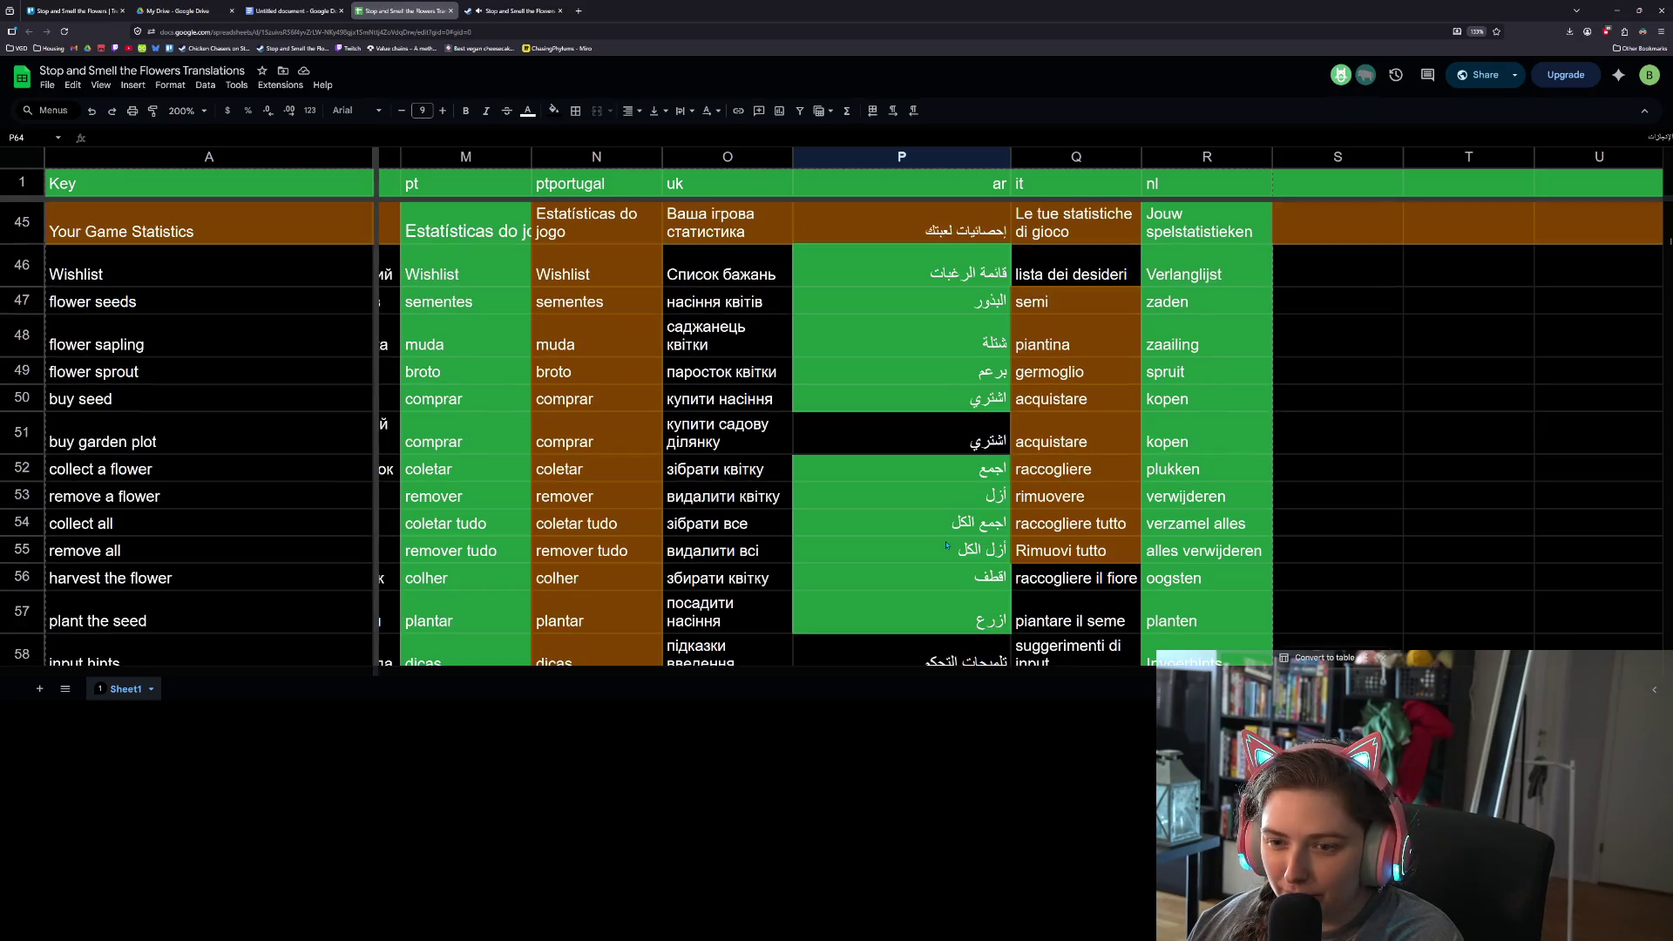
- Check the Arabic translations for buy seed, buy garden plot and remove a flower
click(933, 449)
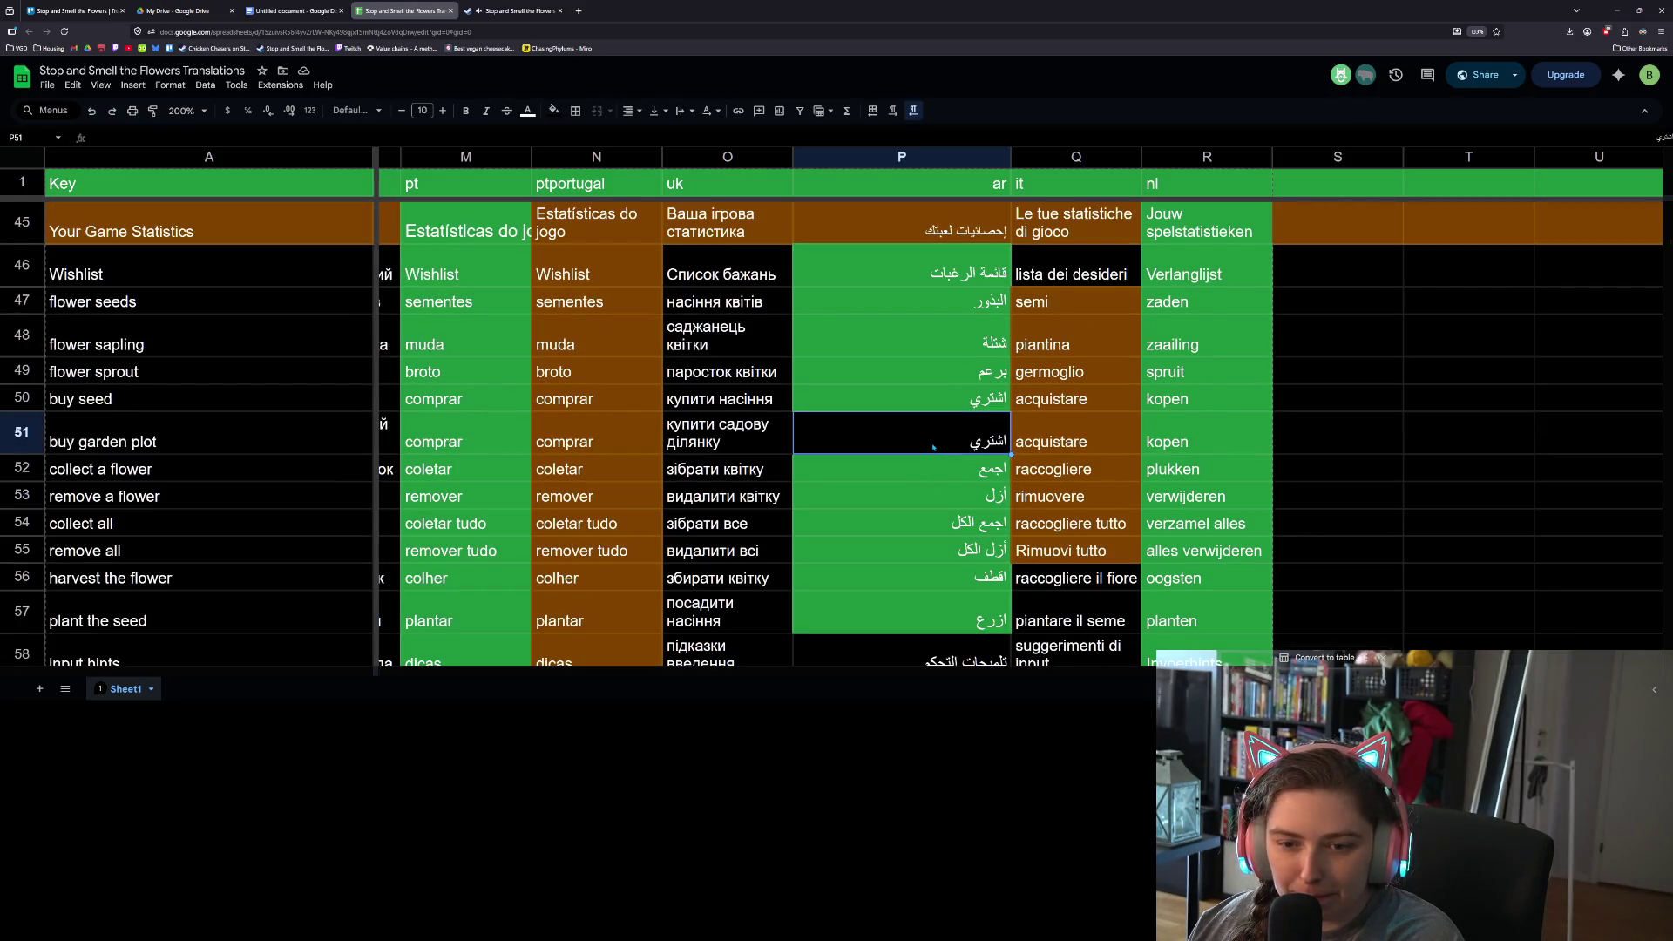
click(929, 506)
click(937, 376)
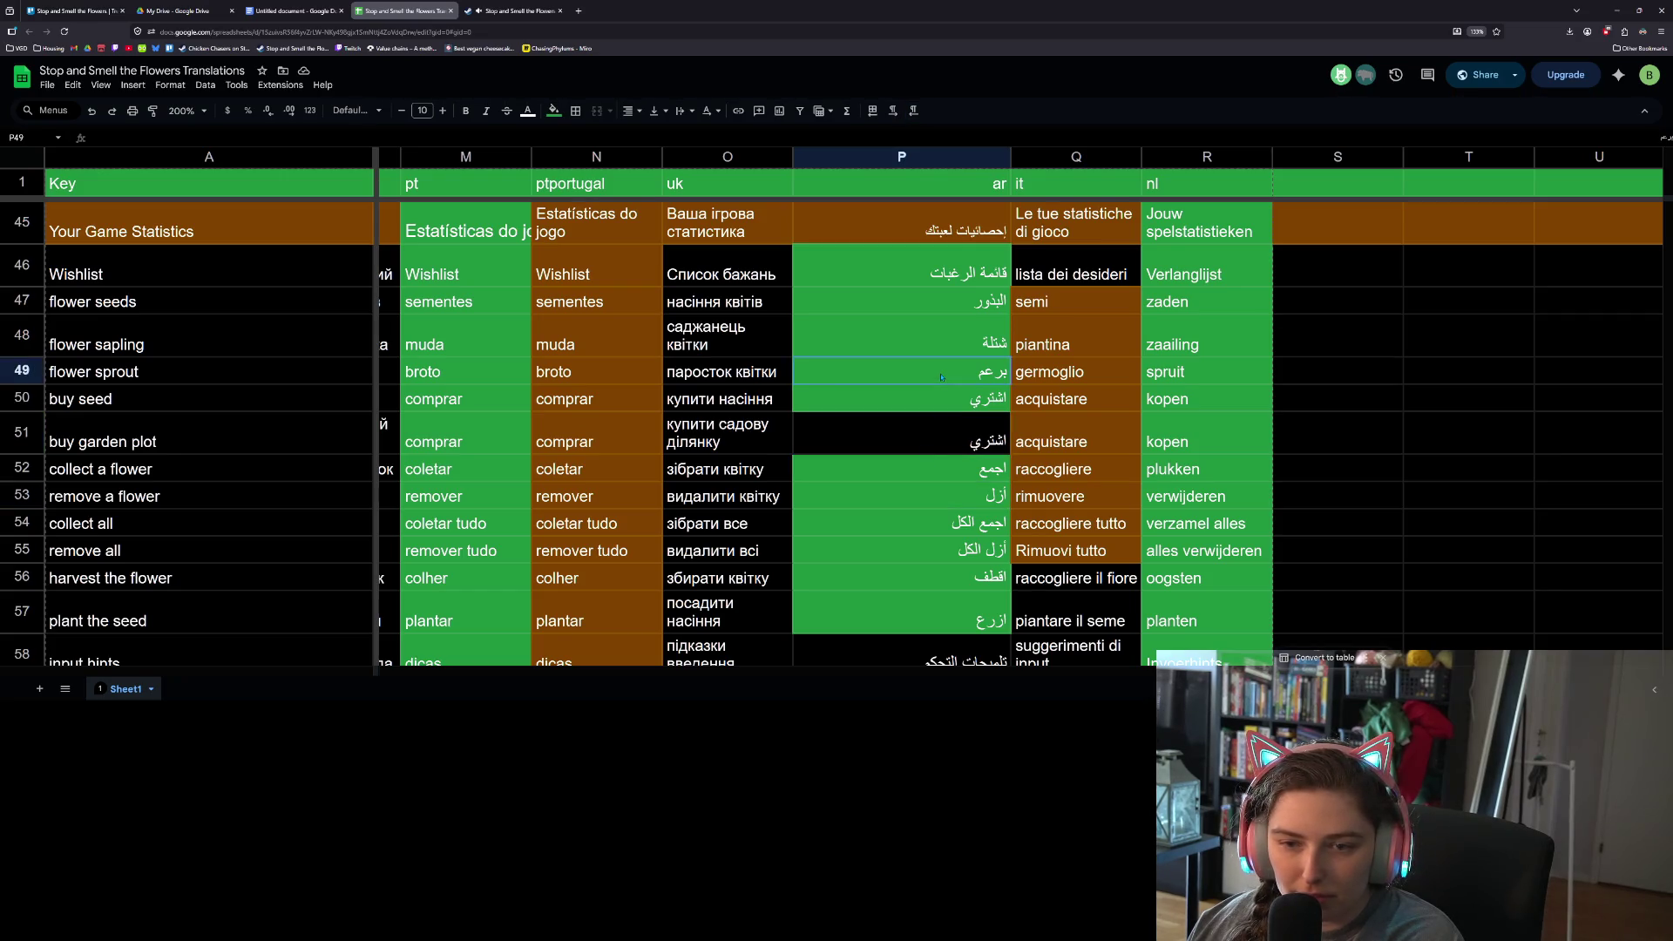
click(942, 398)
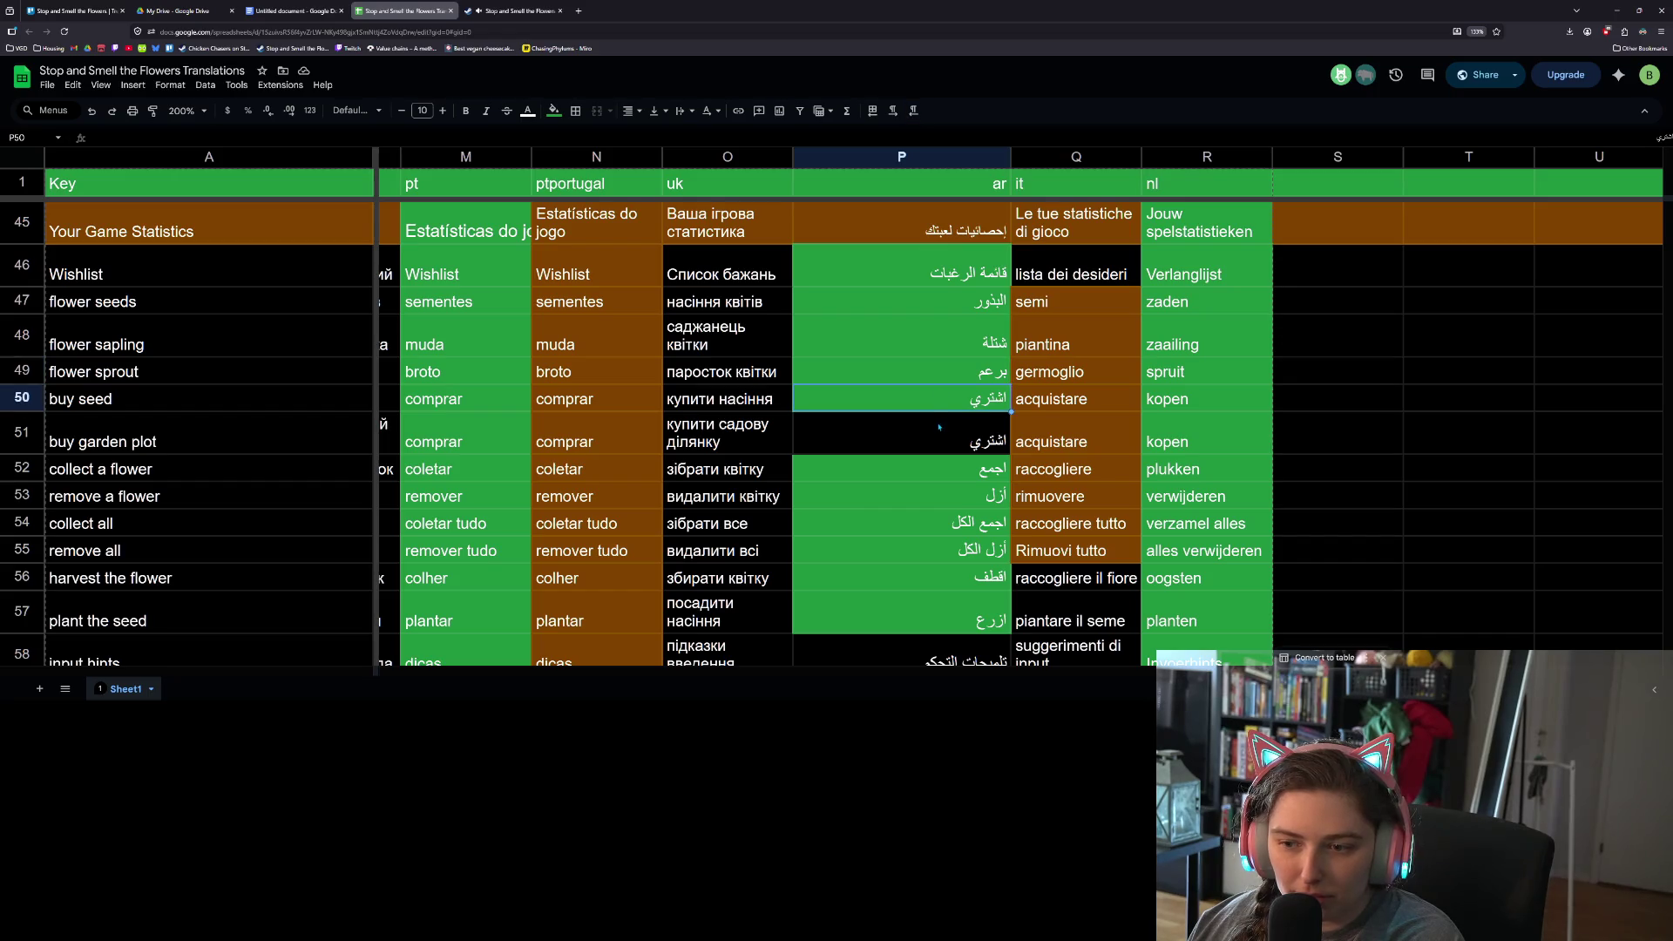
click(940, 427)
click(940, 403)
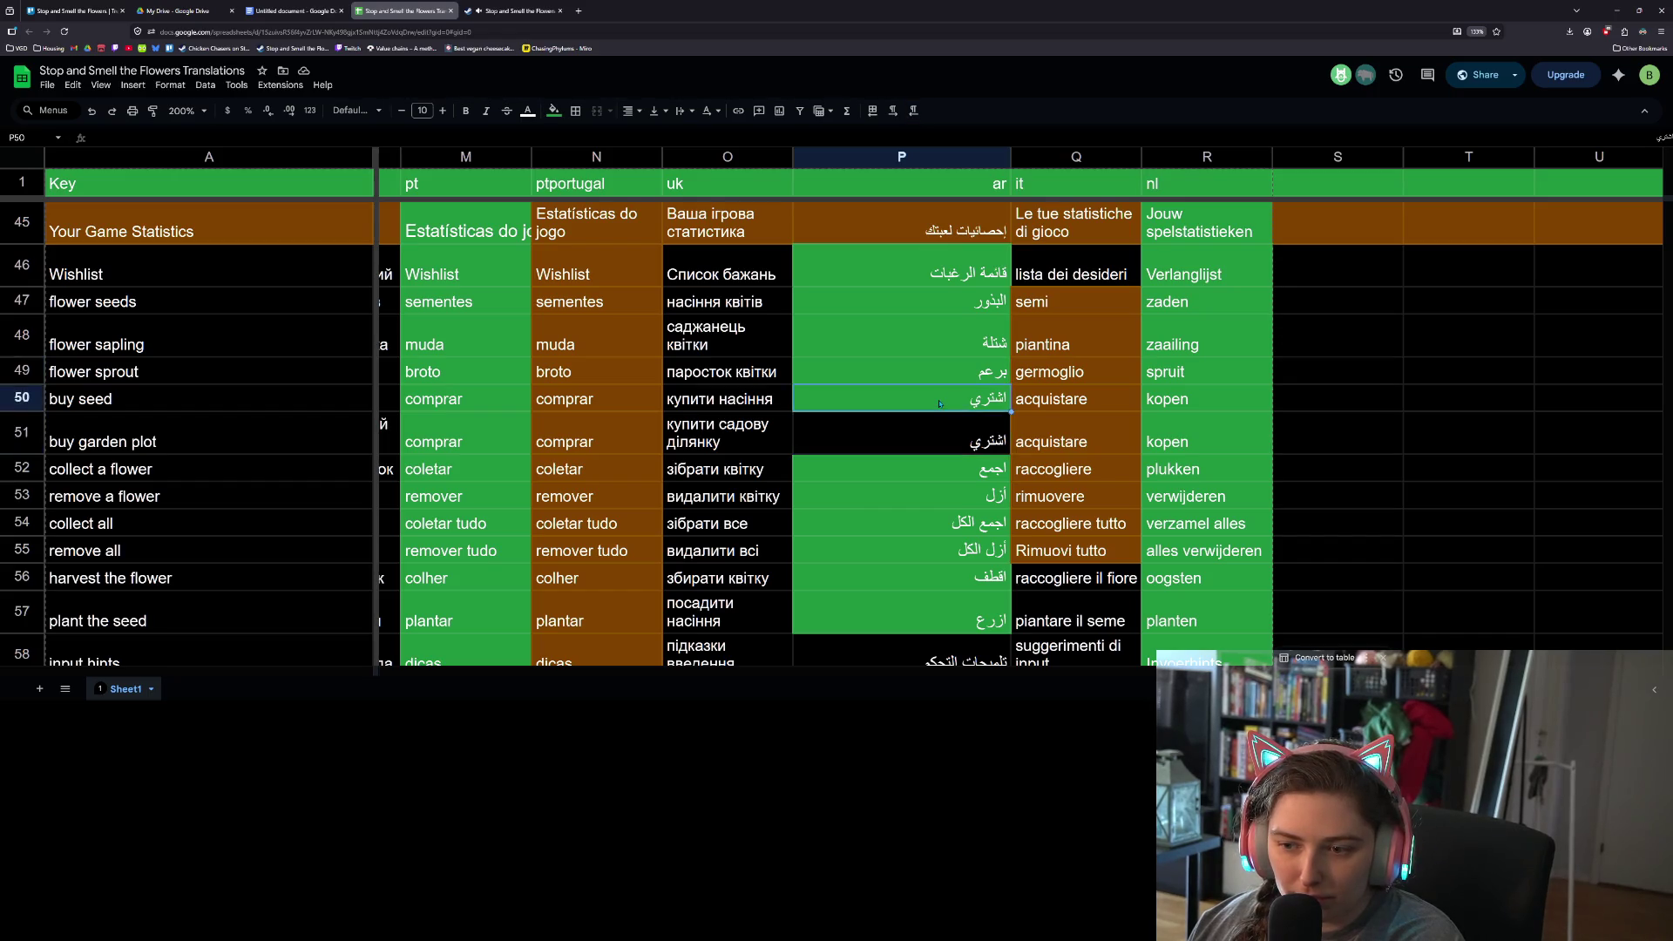
- Scroll back down the sheet to row 114 with its comment card
scroll(920, 482, up, 10)
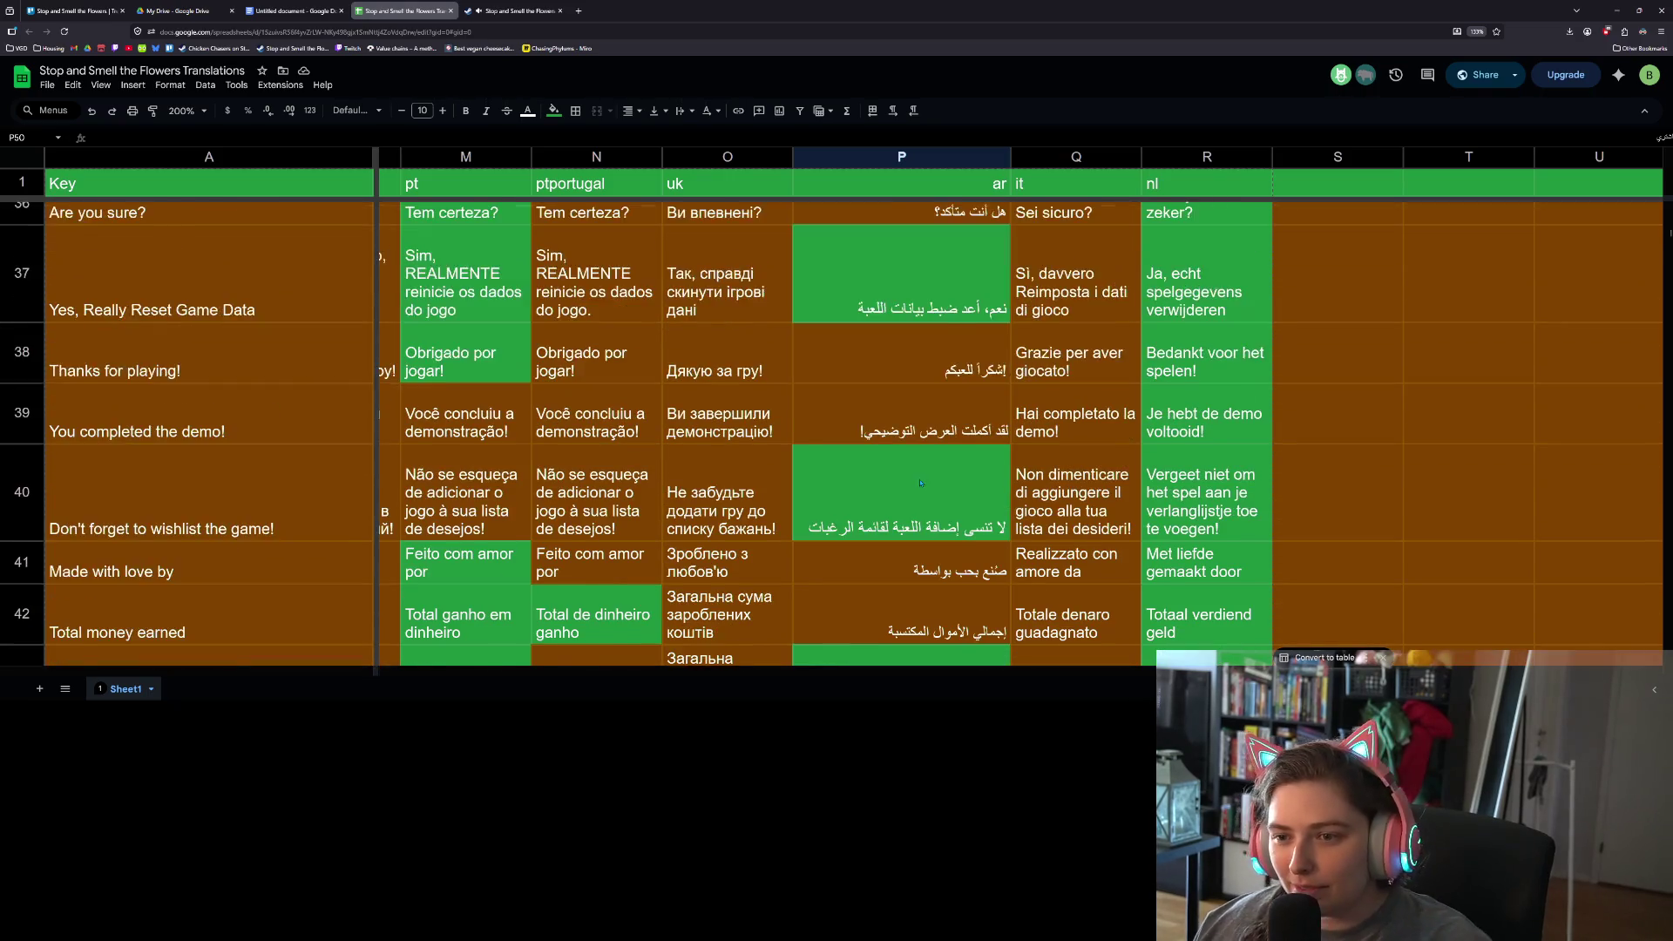
scroll(921, 482, up, 6)
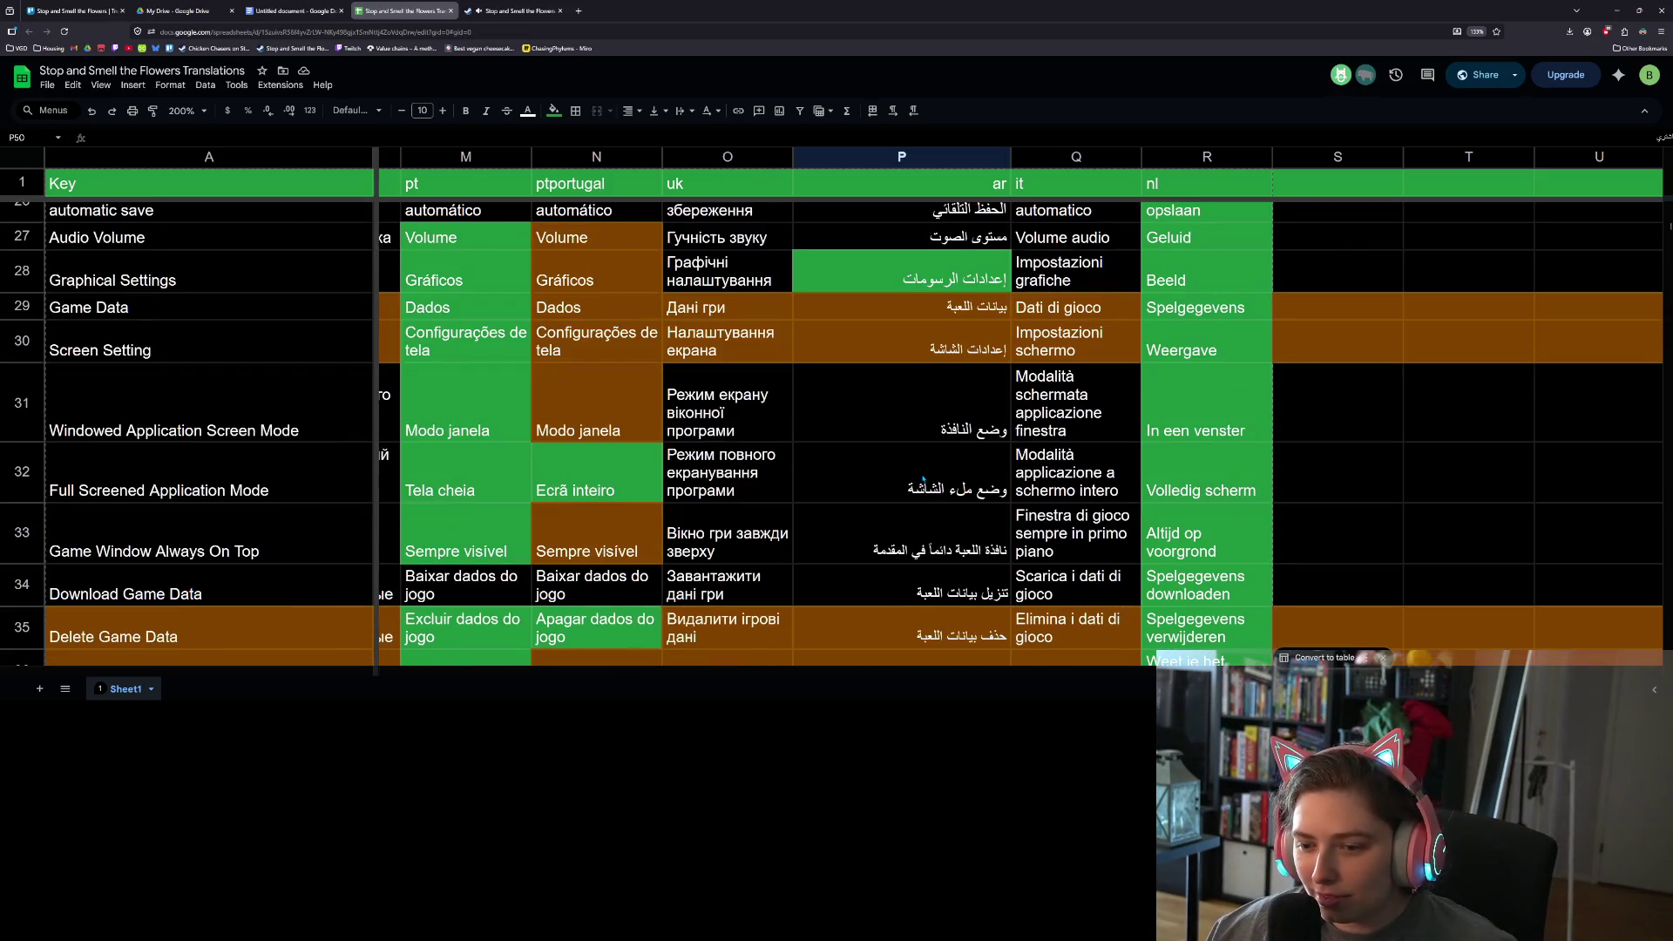
scroll(923, 478, up, 3)
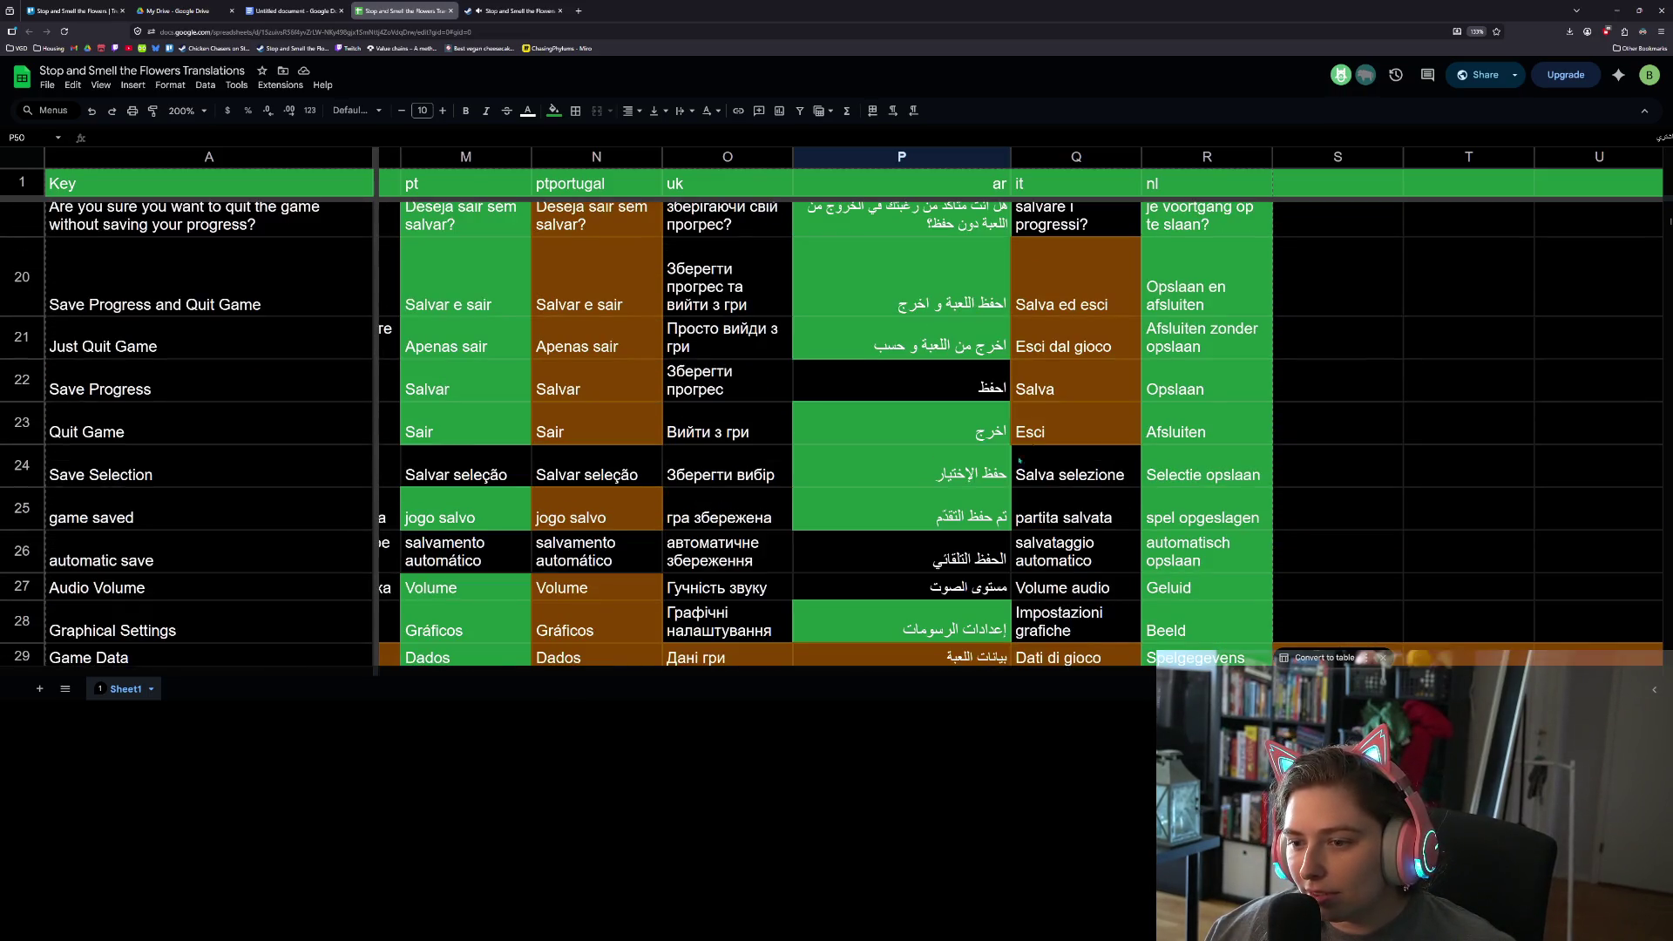
scroll(996, 346, up, 10)
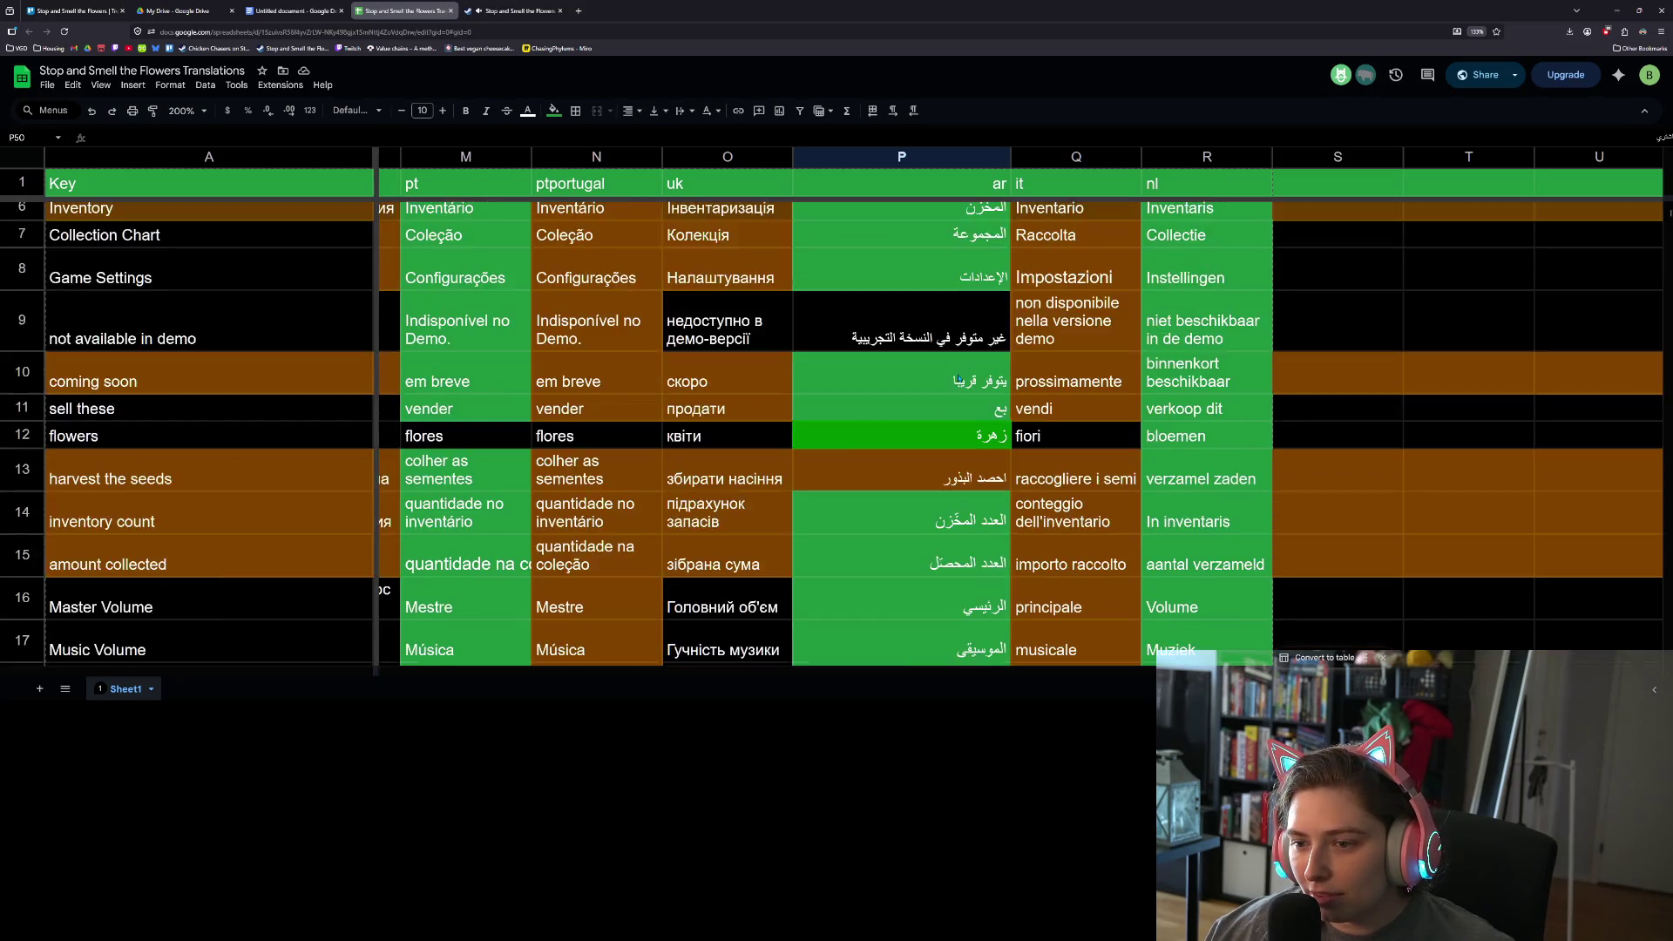
scroll(976, 412, down, 15)
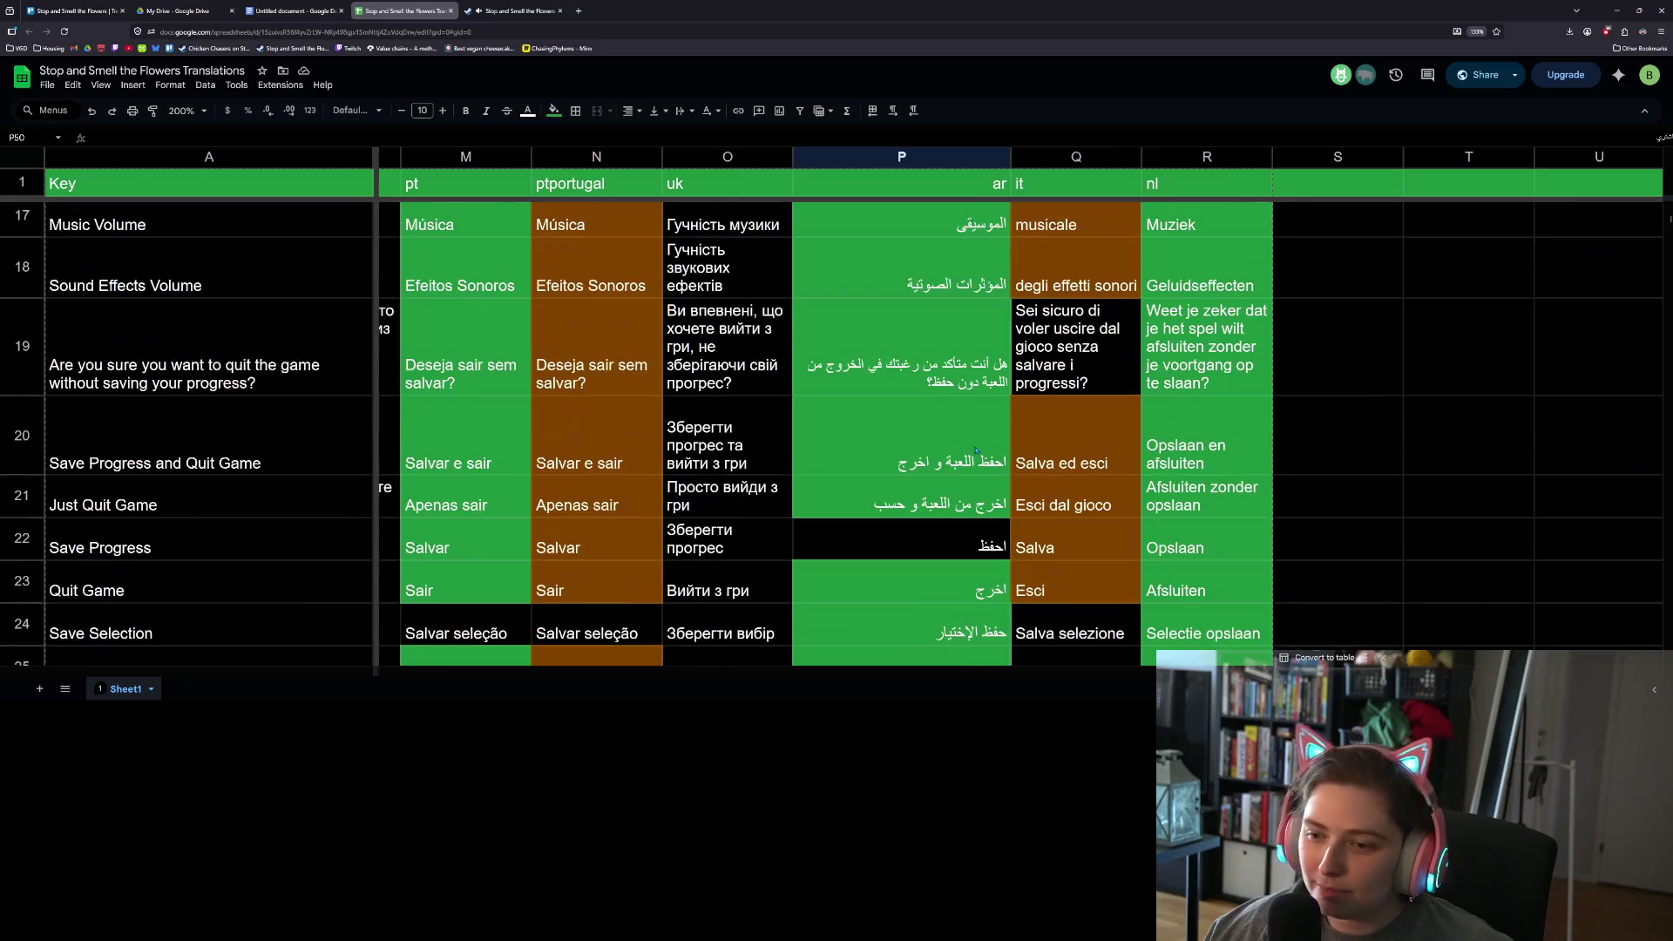
scroll(976, 450, down, 15)
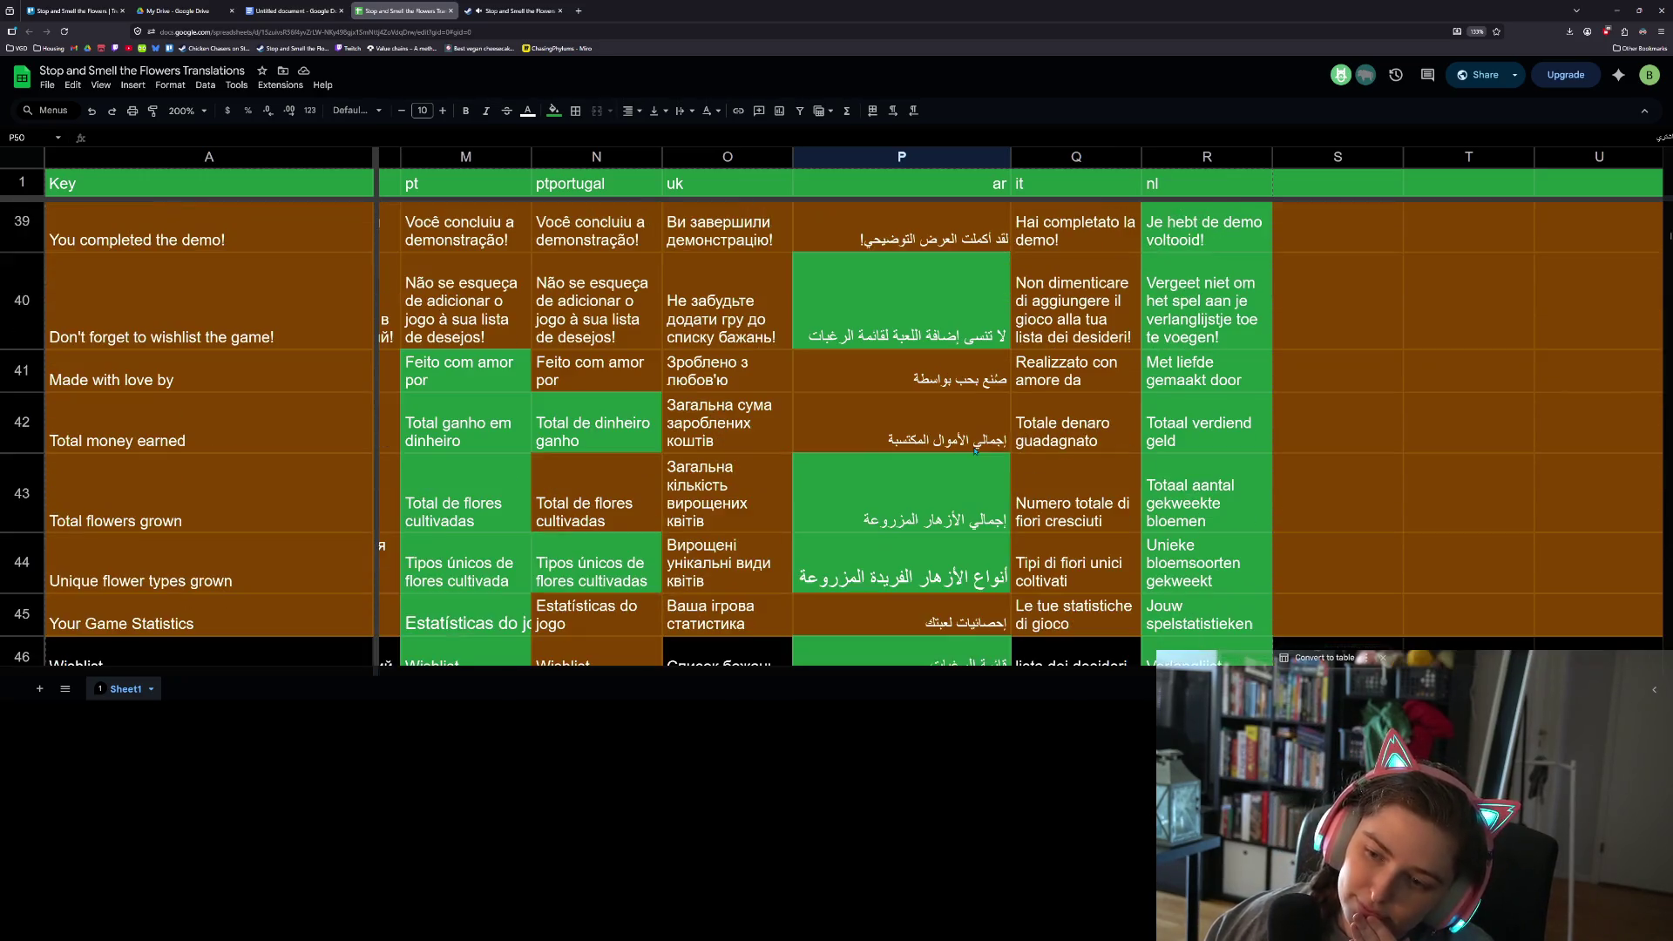
scroll(975, 449, down, 10)
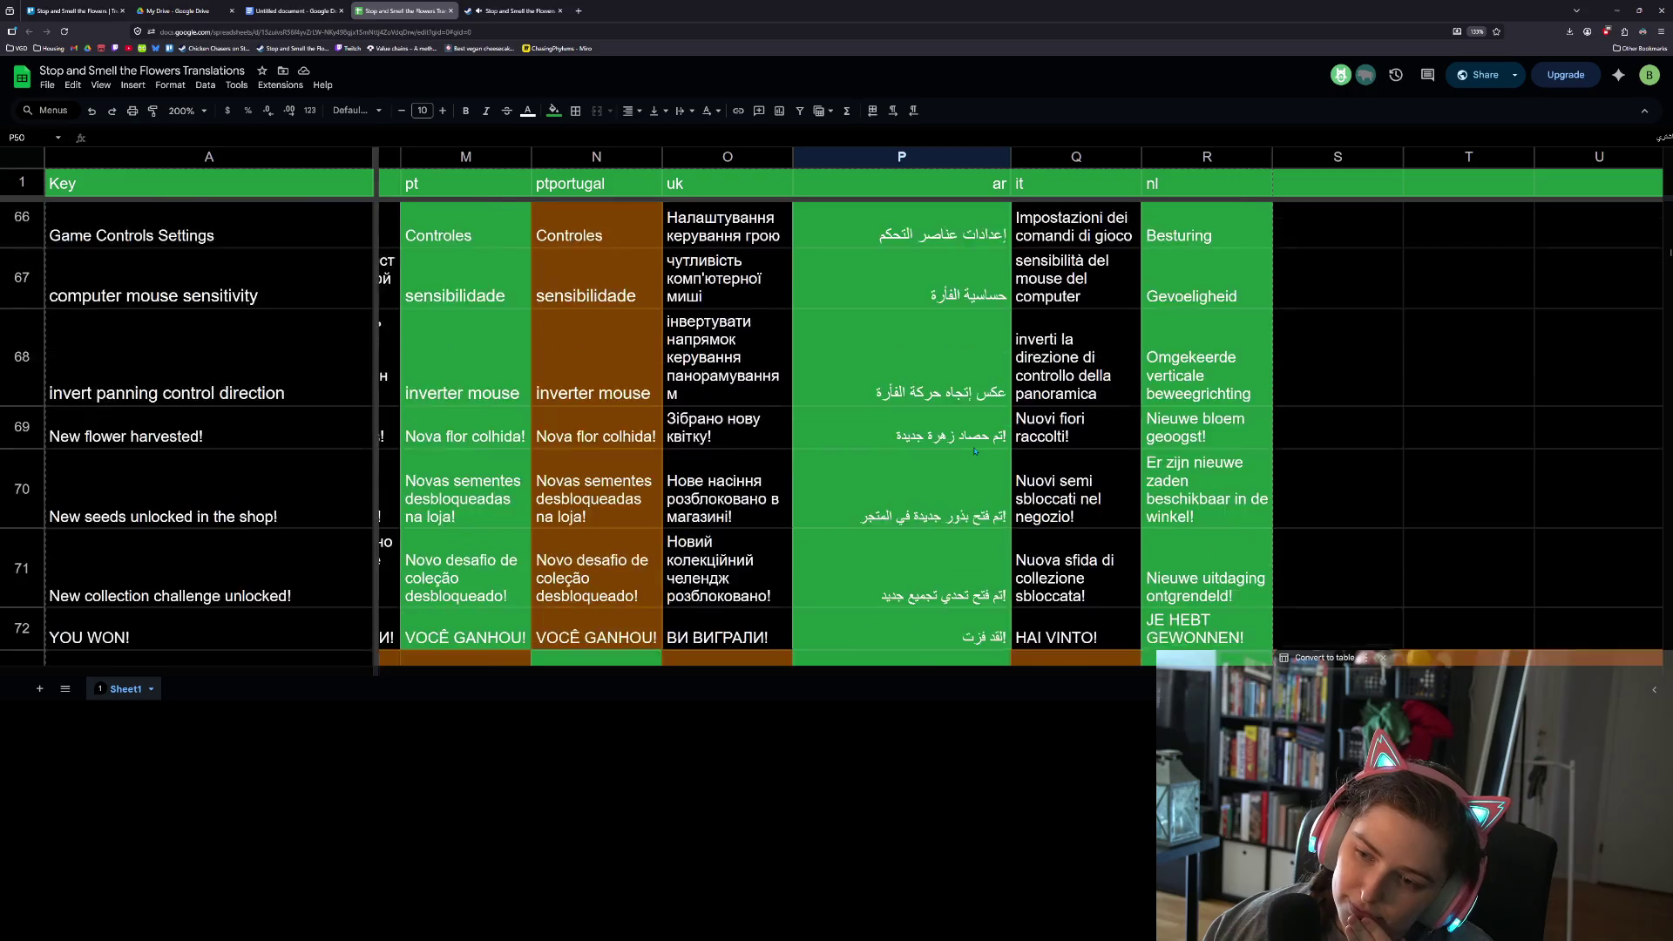
scroll(975, 450, down, 8)
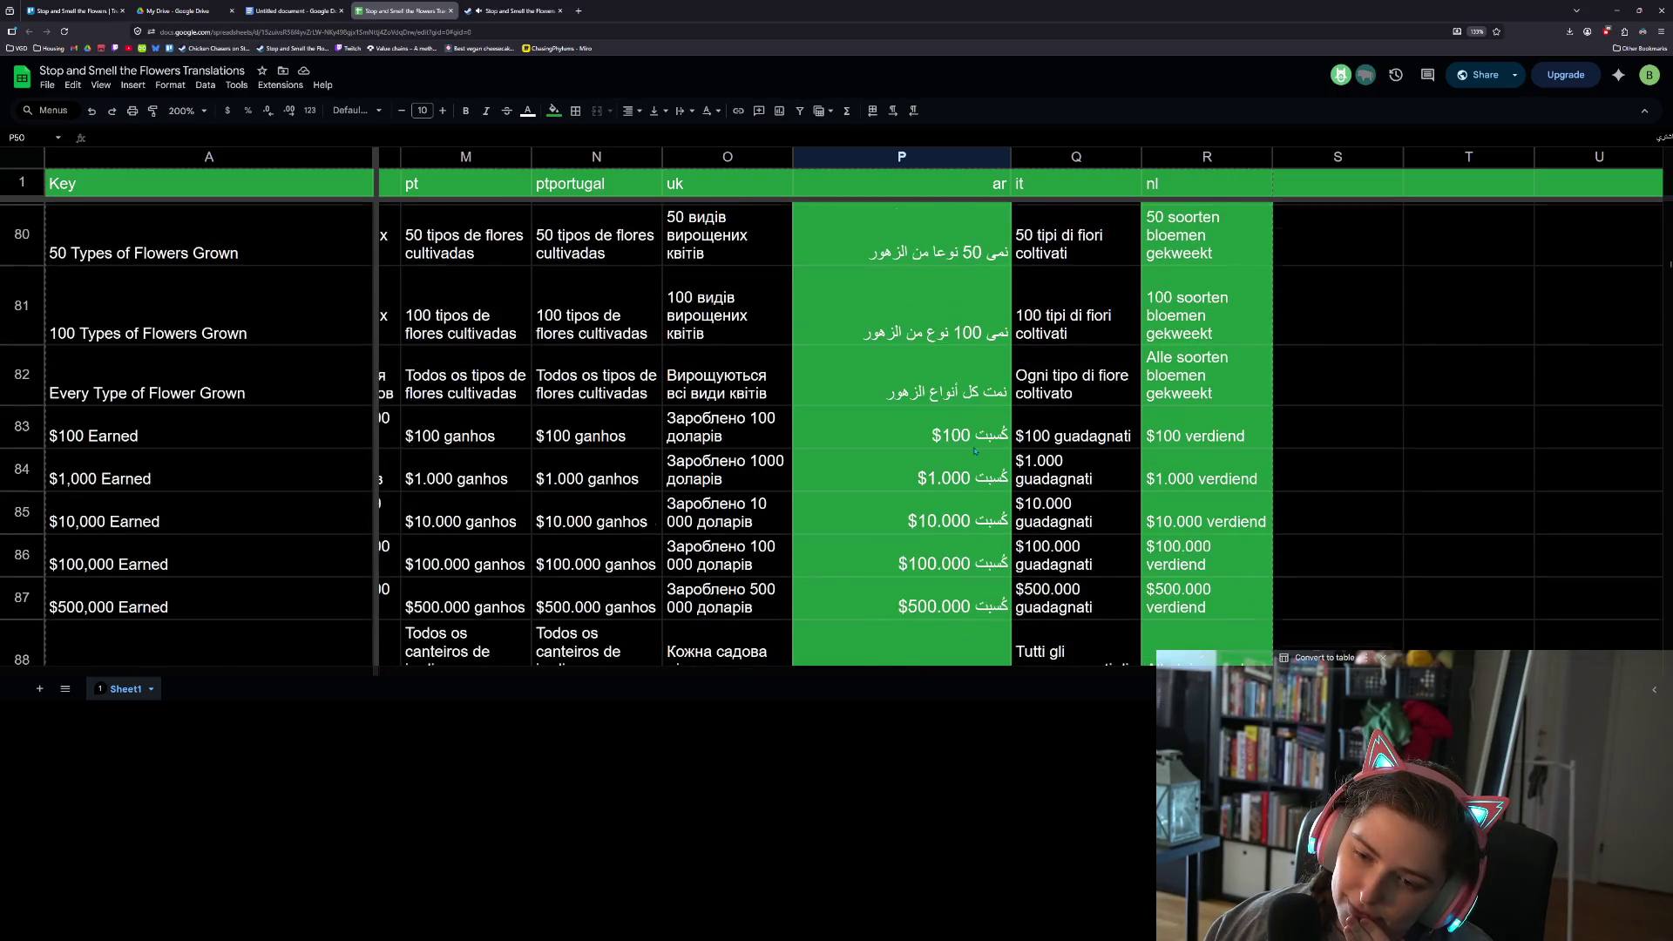
scroll(975, 450, down, 4)
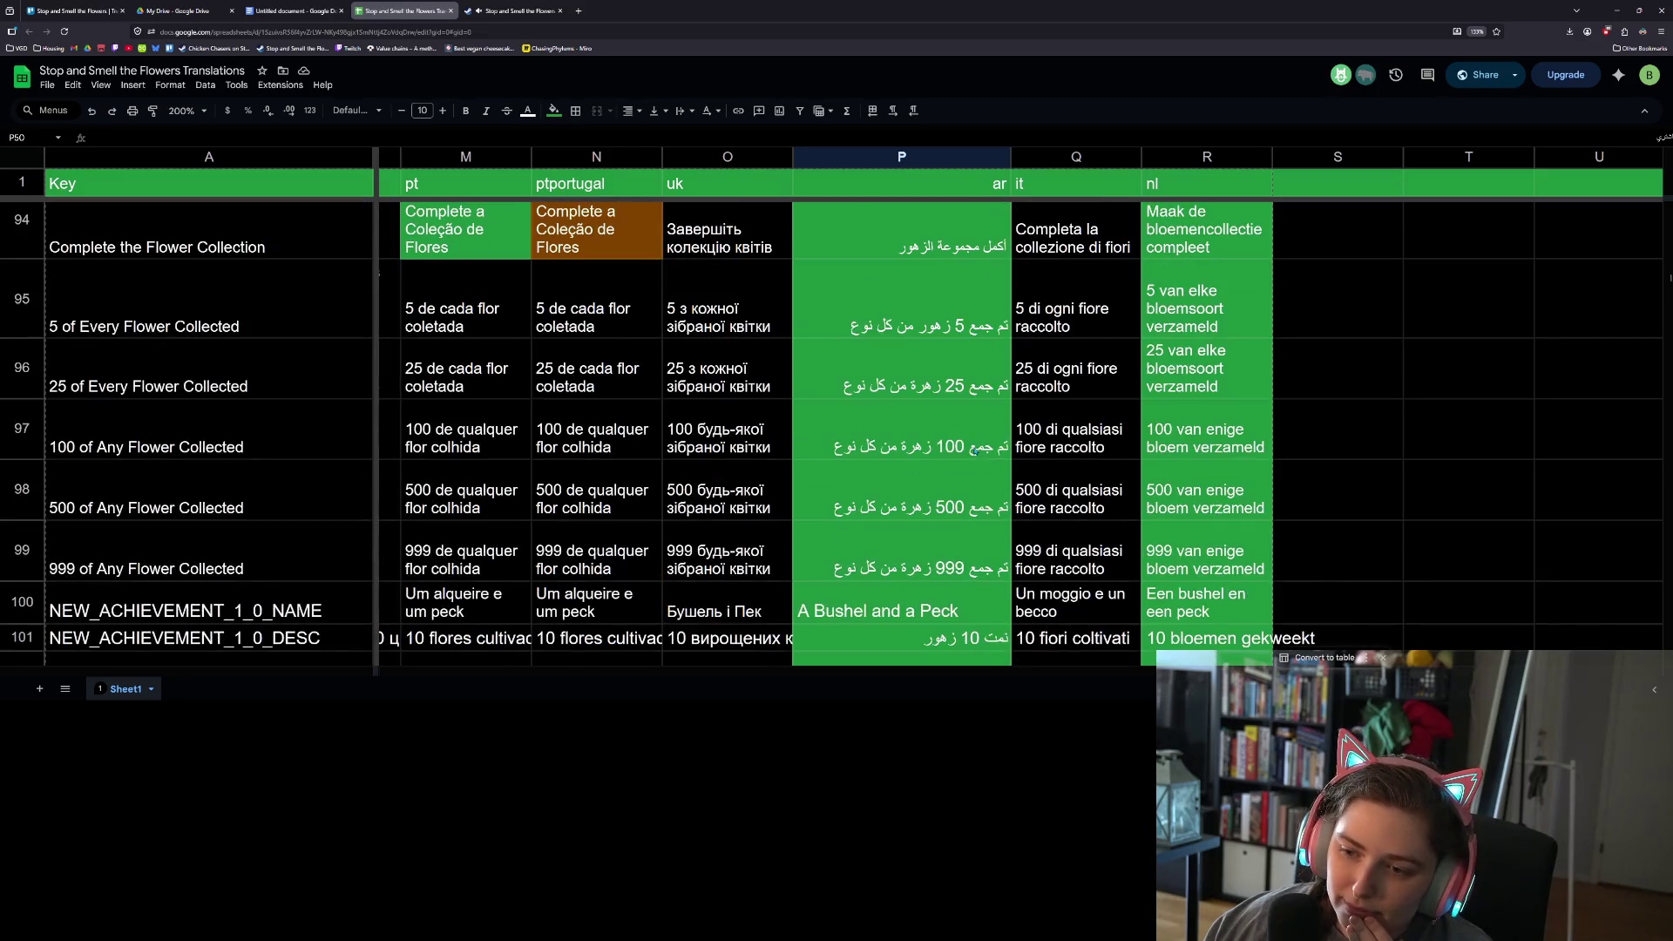
scroll(975, 449, down, 5)
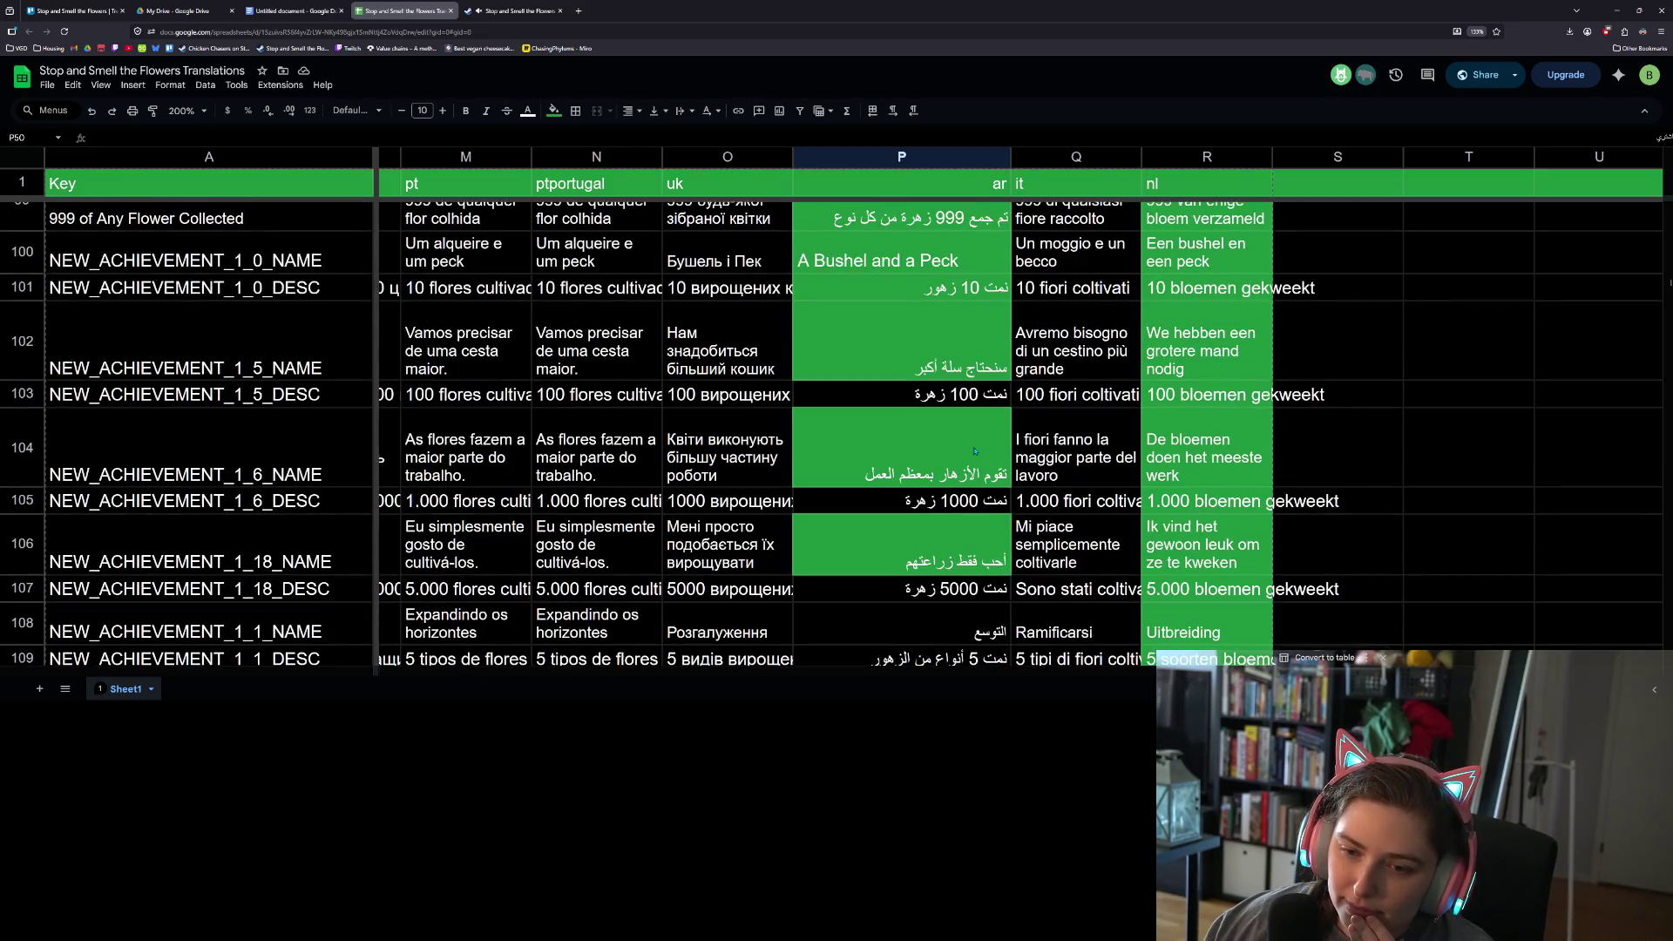
scroll(976, 450, down, 5)
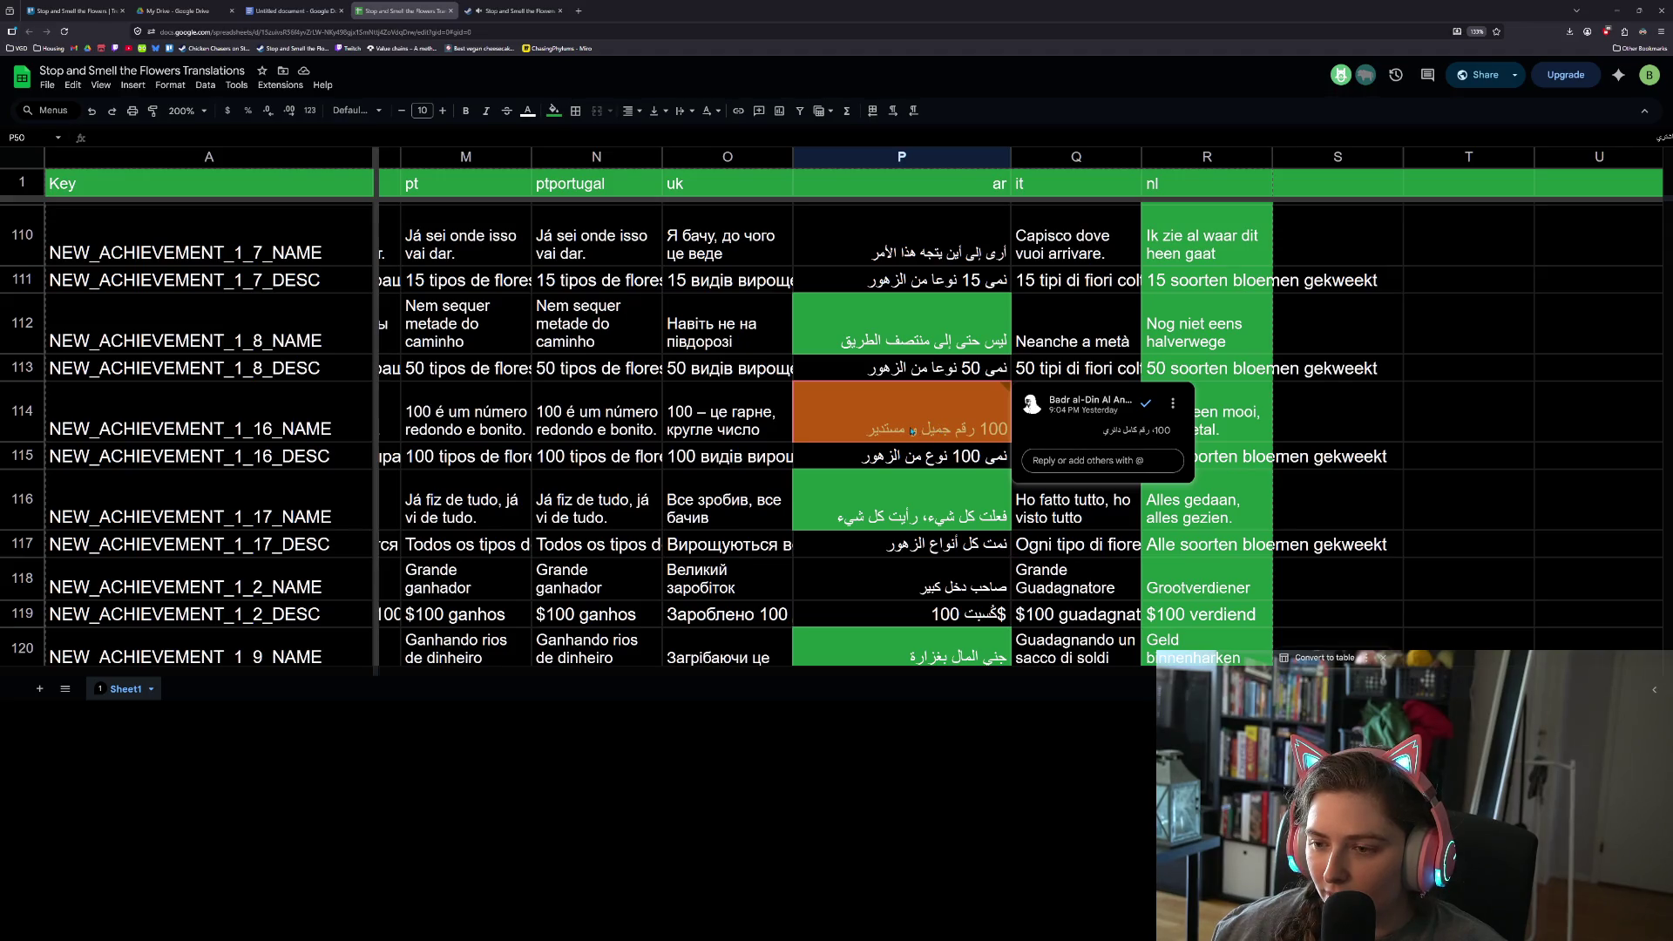
- Inspect the Arabic NEW_ACHIEVEMENT_1_16 name and description cells, then scroll up to row 36
click(913, 430)
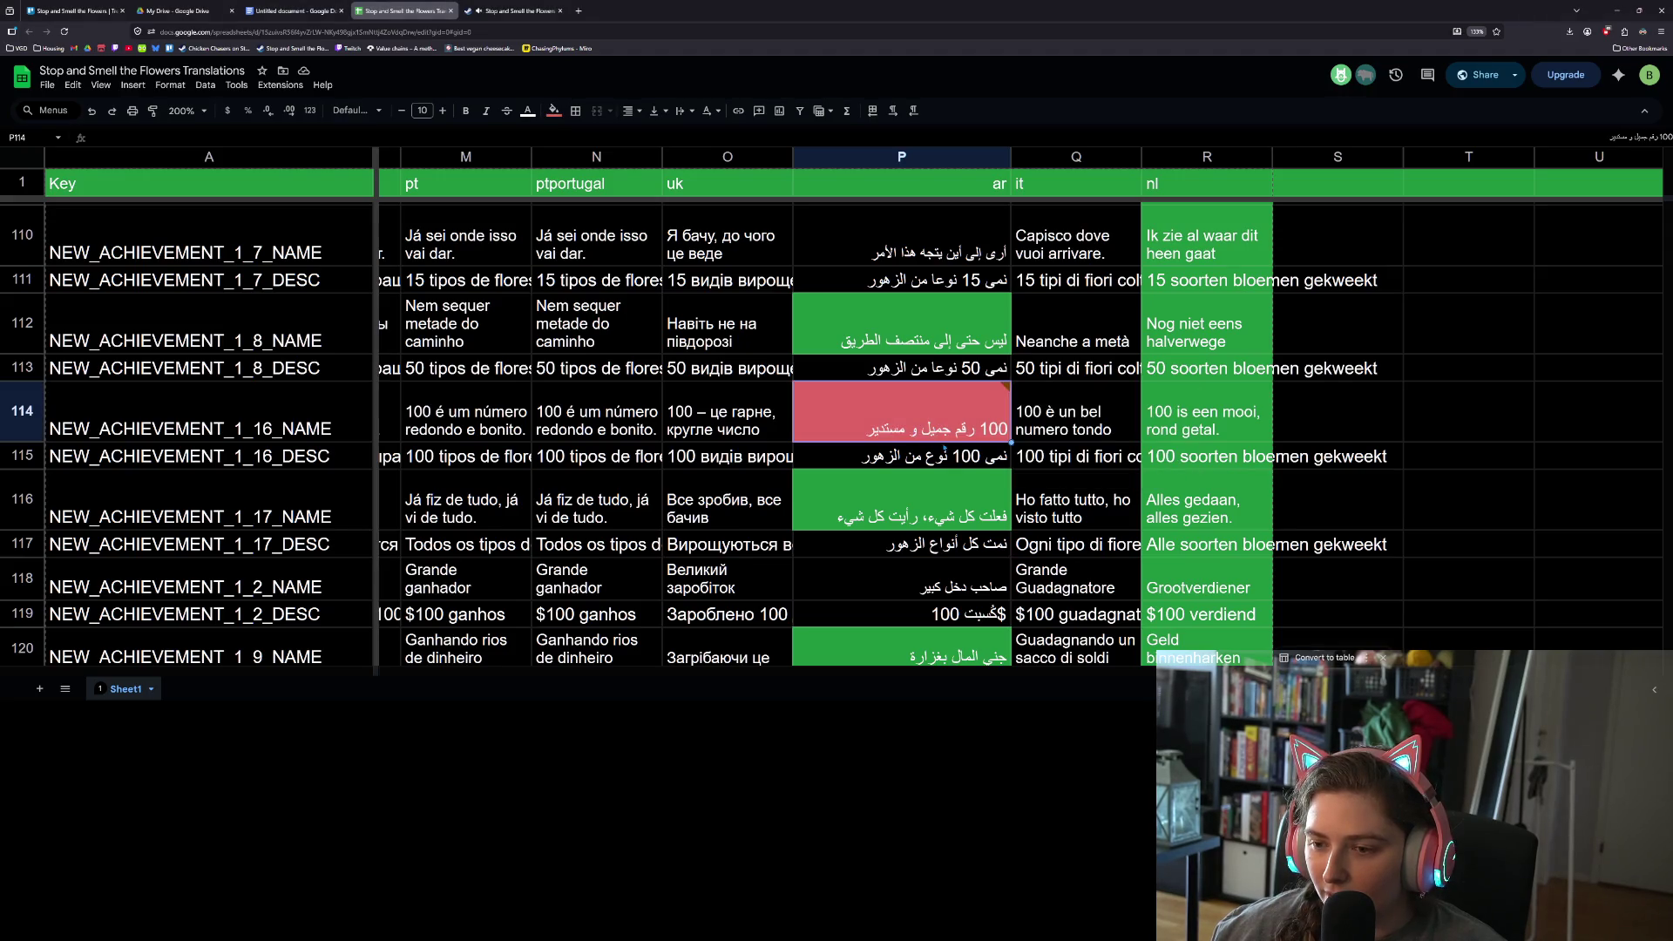
click(926, 462)
scroll(925, 459, up, 5)
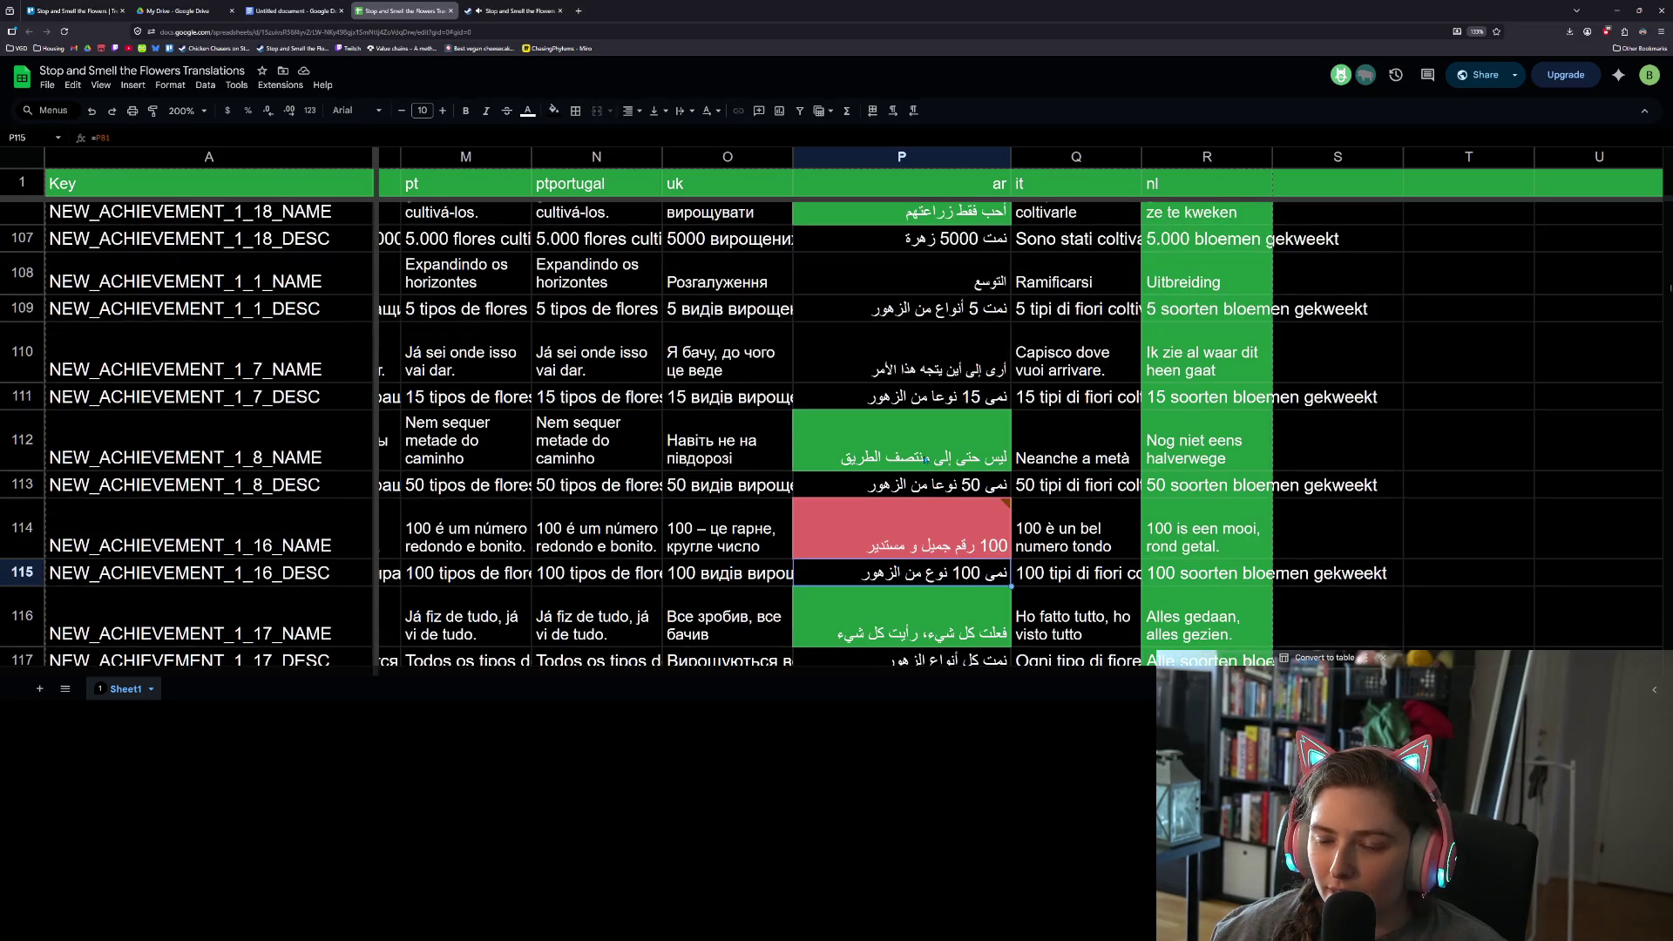
scroll(925, 461, up, 8)
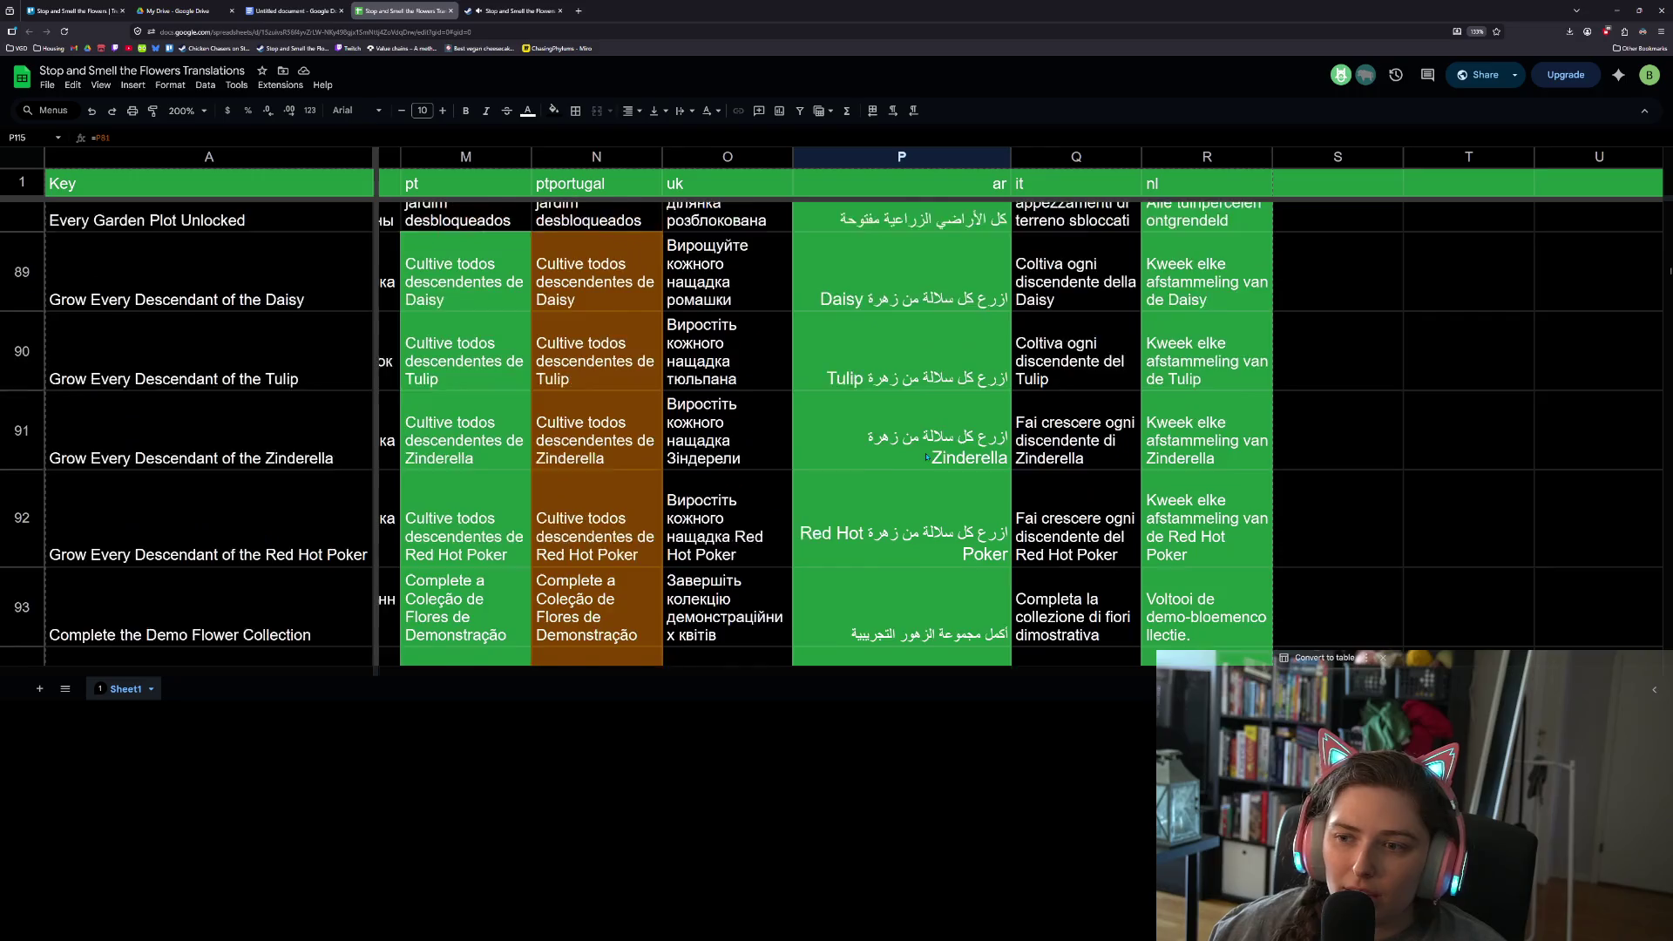
scroll(928, 454, up, 3)
scroll(926, 452, up, 3)
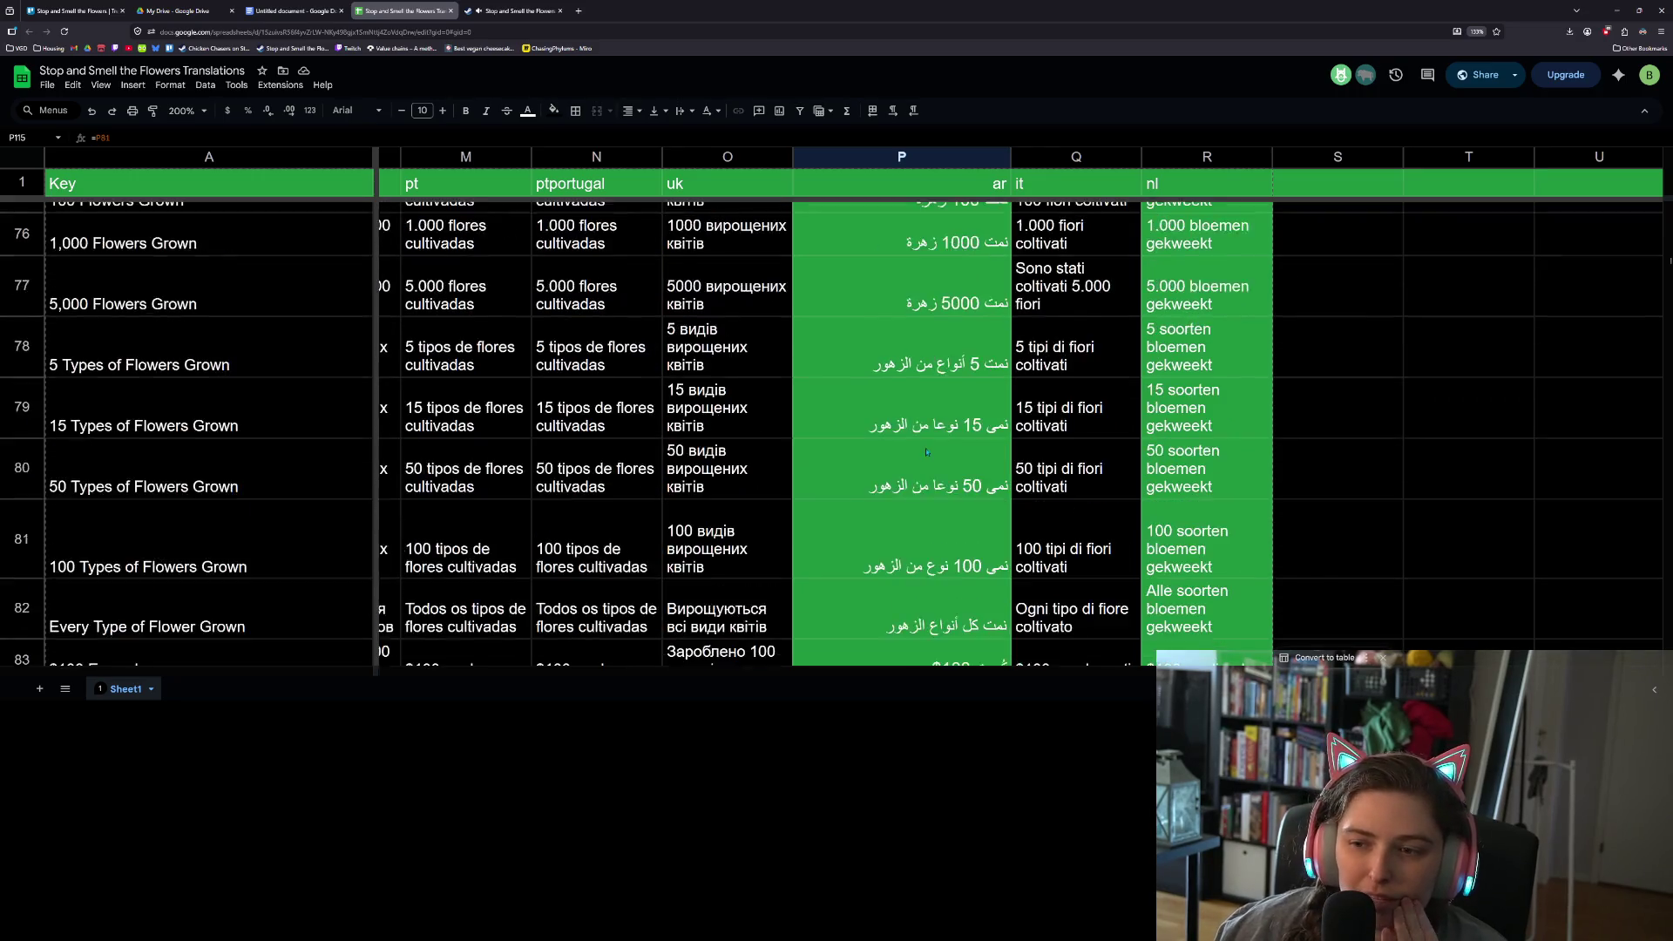
scroll(898, 451, up, 6)
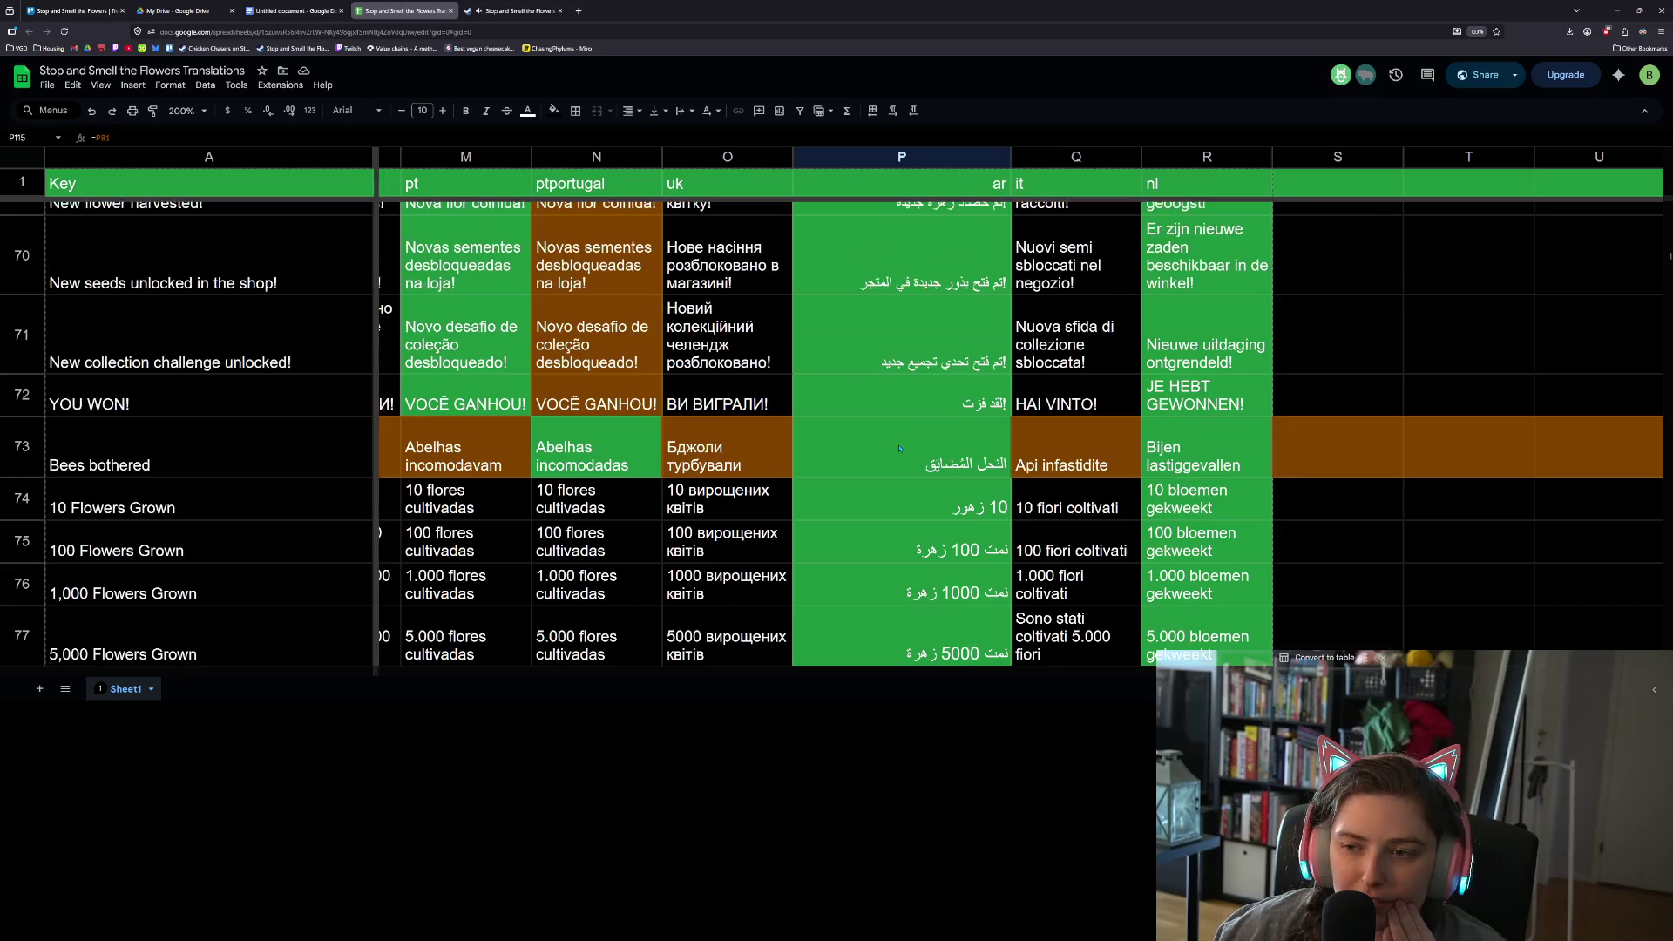
scroll(915, 457, up, 8)
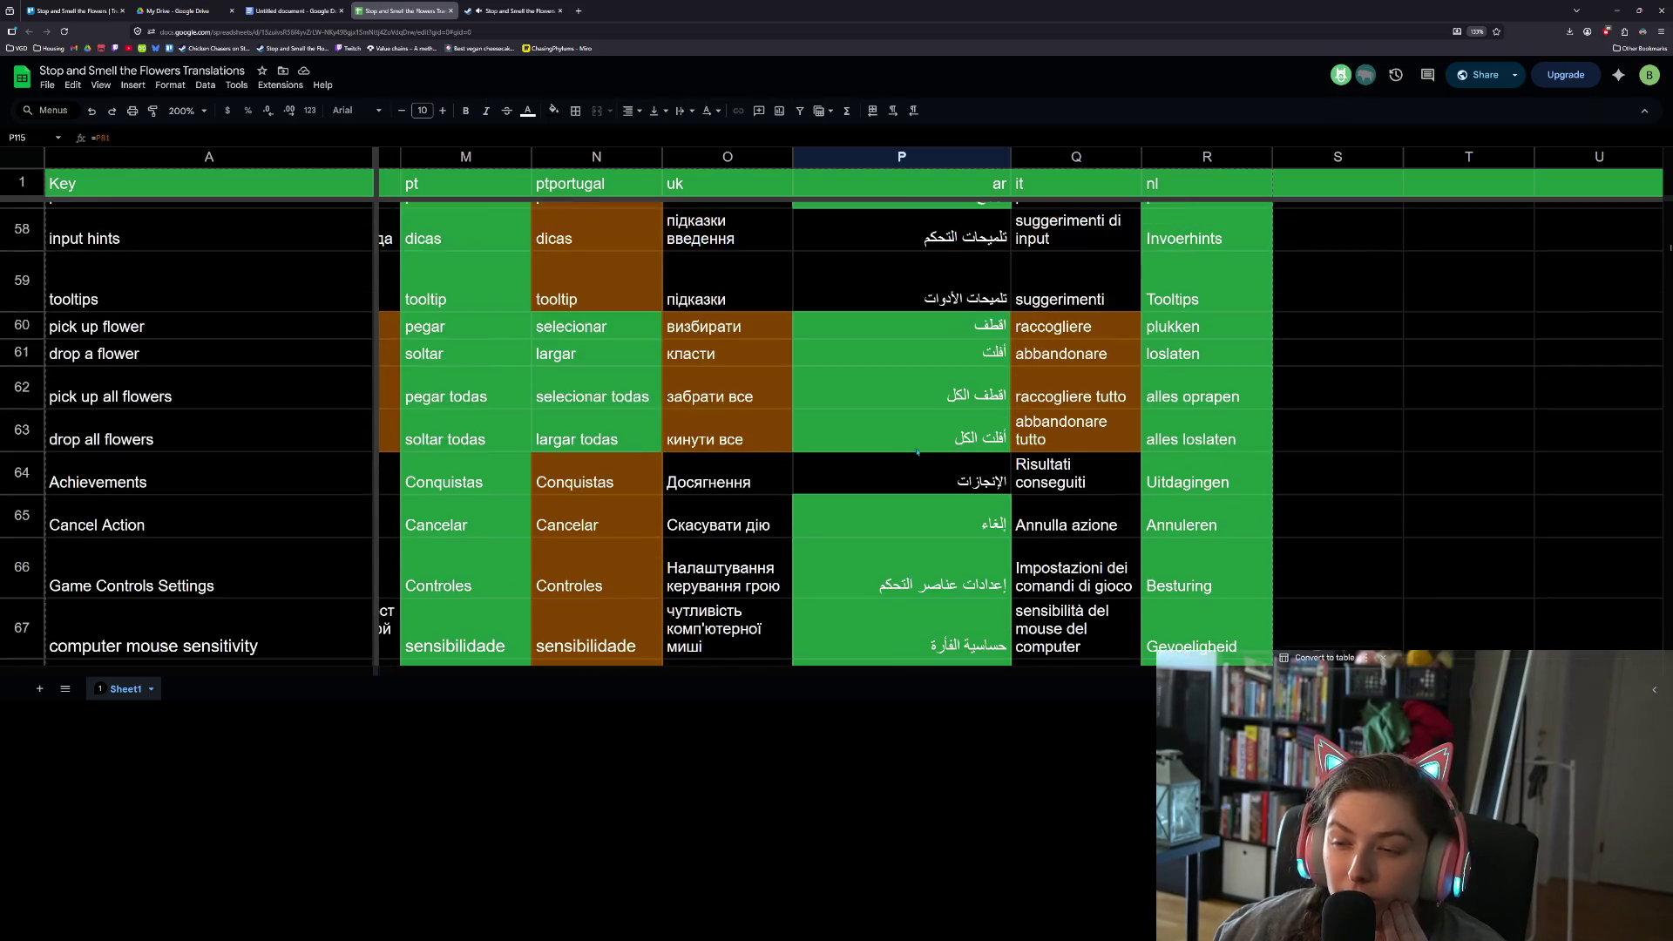
scroll(920, 449, up, 4)
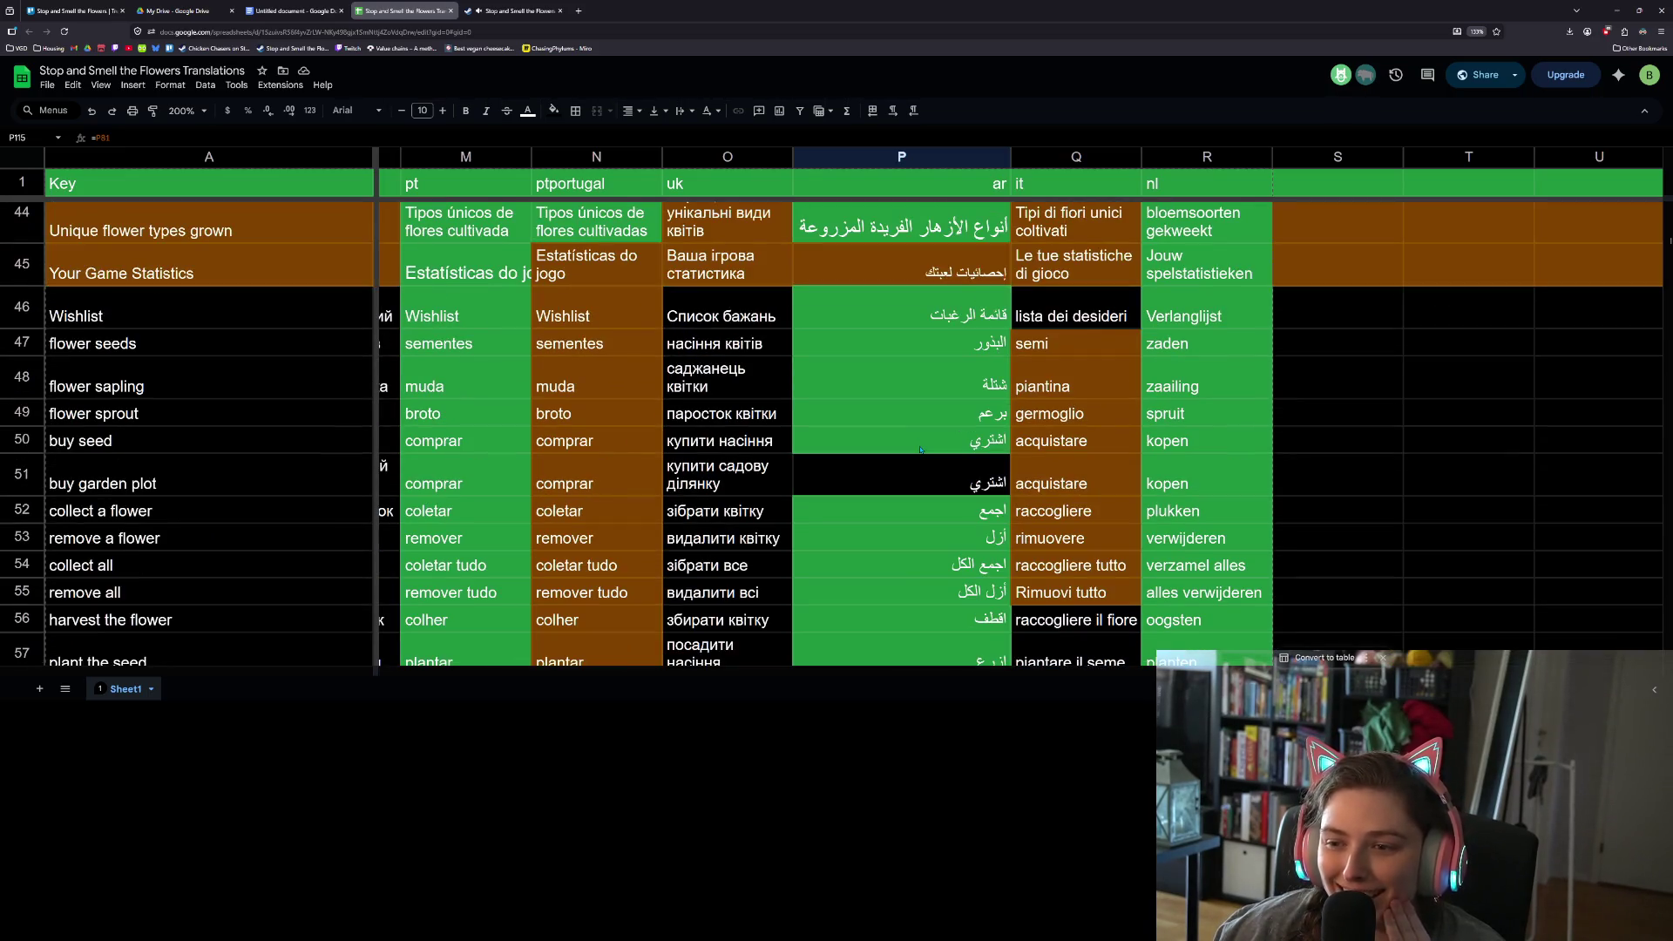
scroll(920, 450, up, 4)
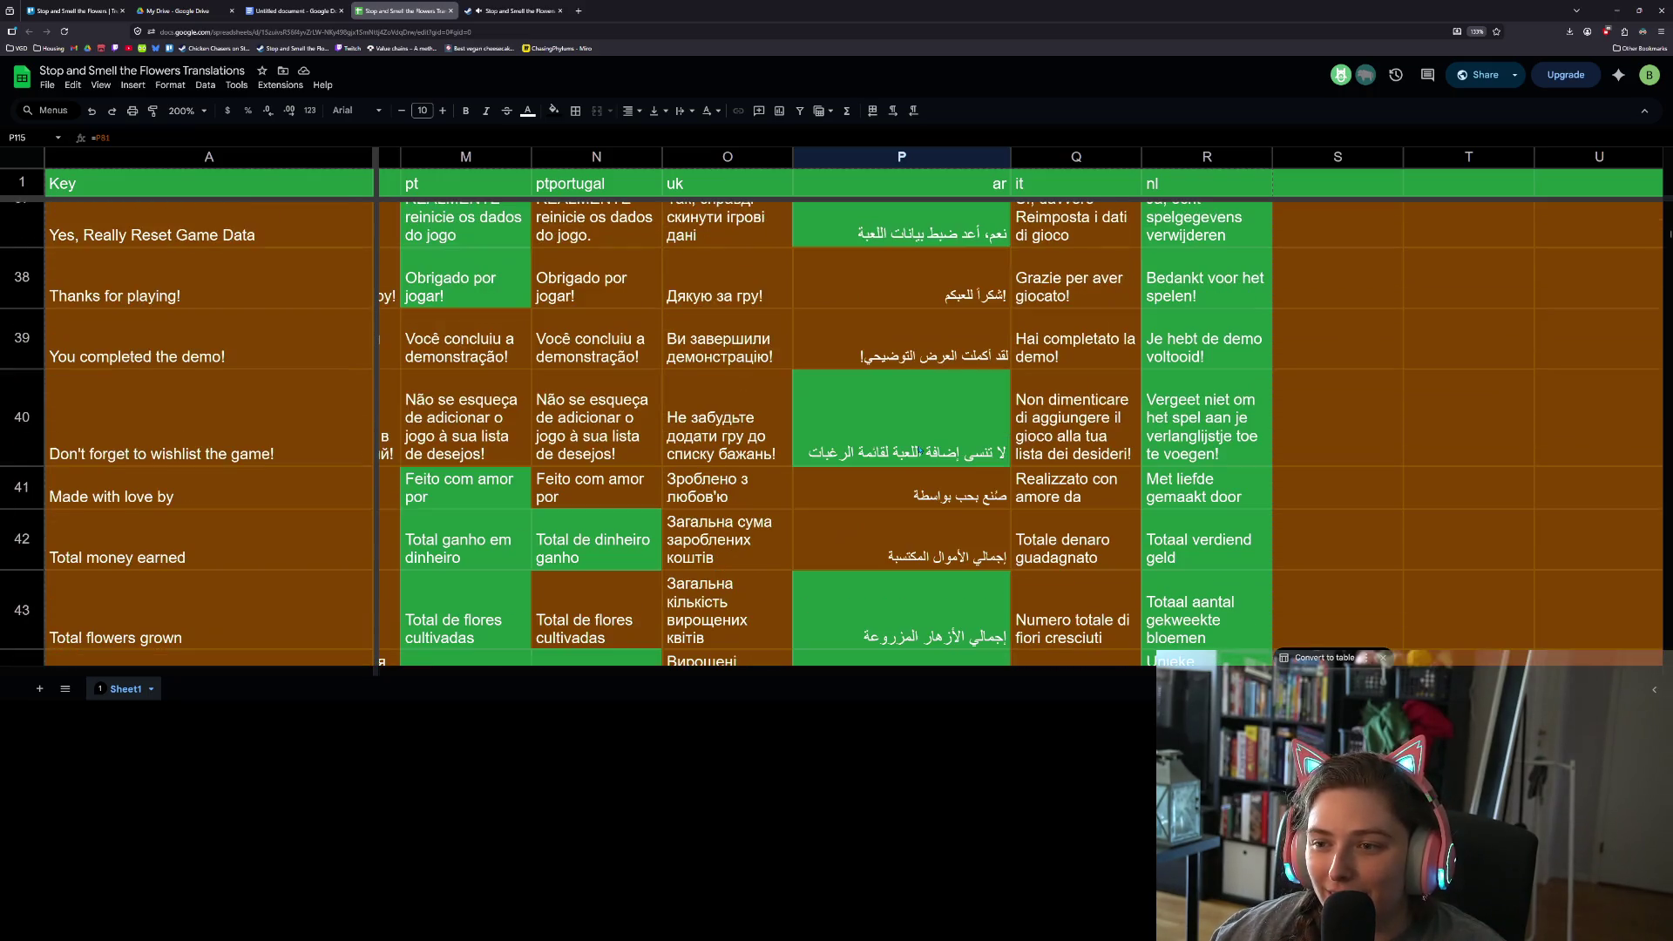
scroll(919, 449, up, 4)
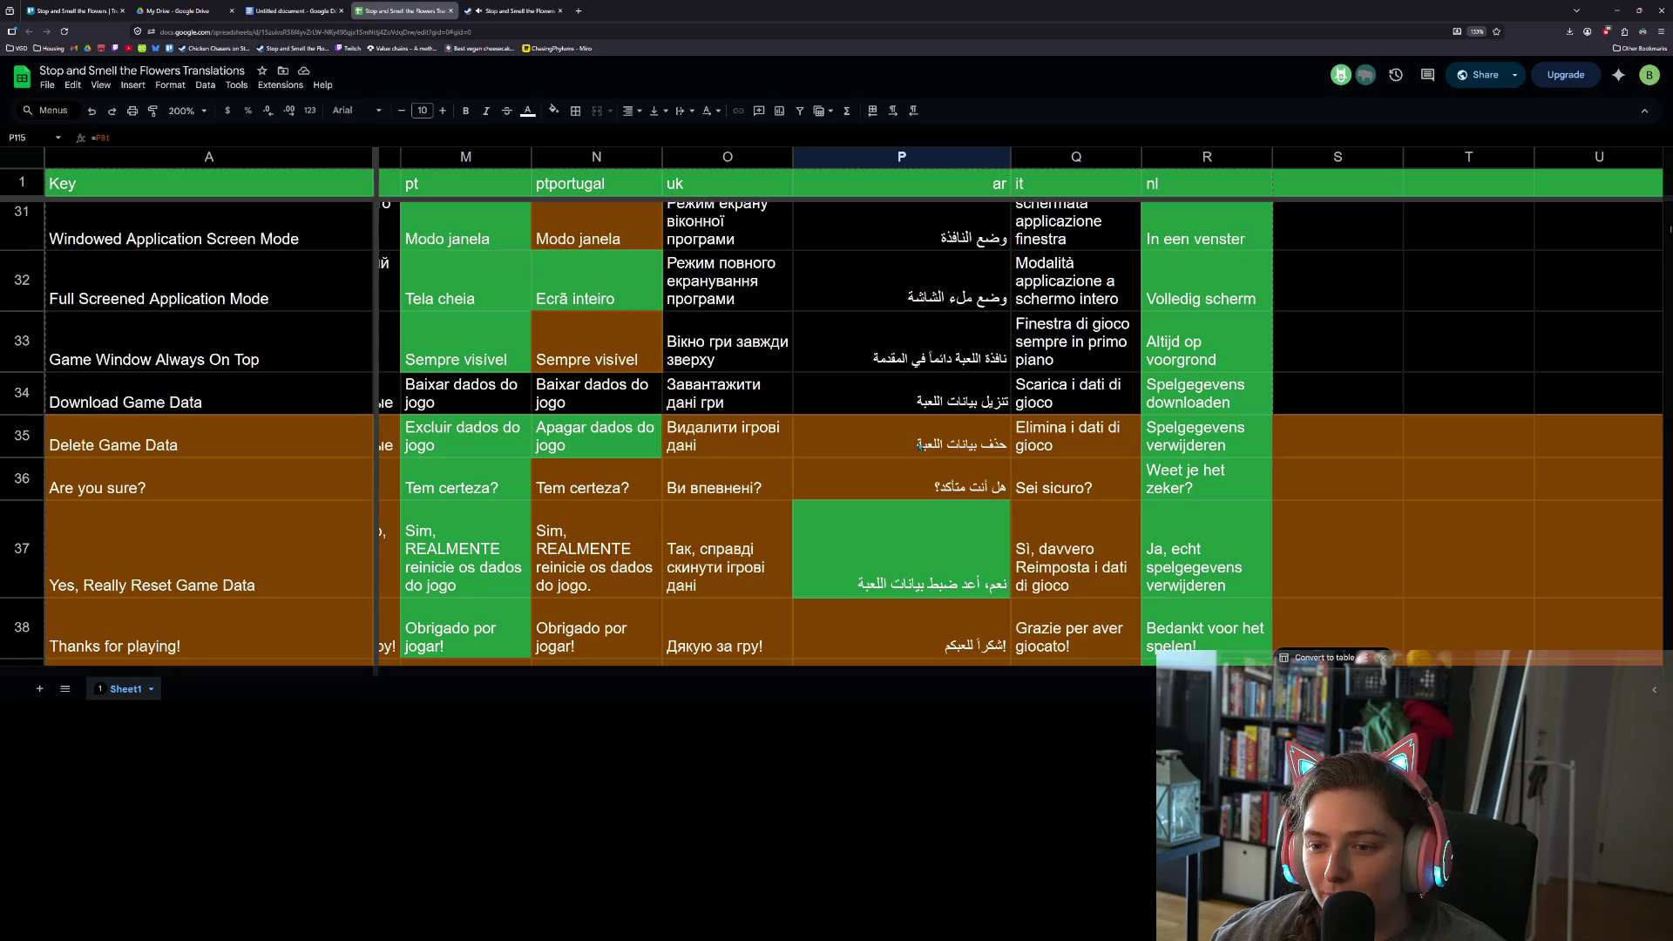
scroll(980, 485, down, 8)
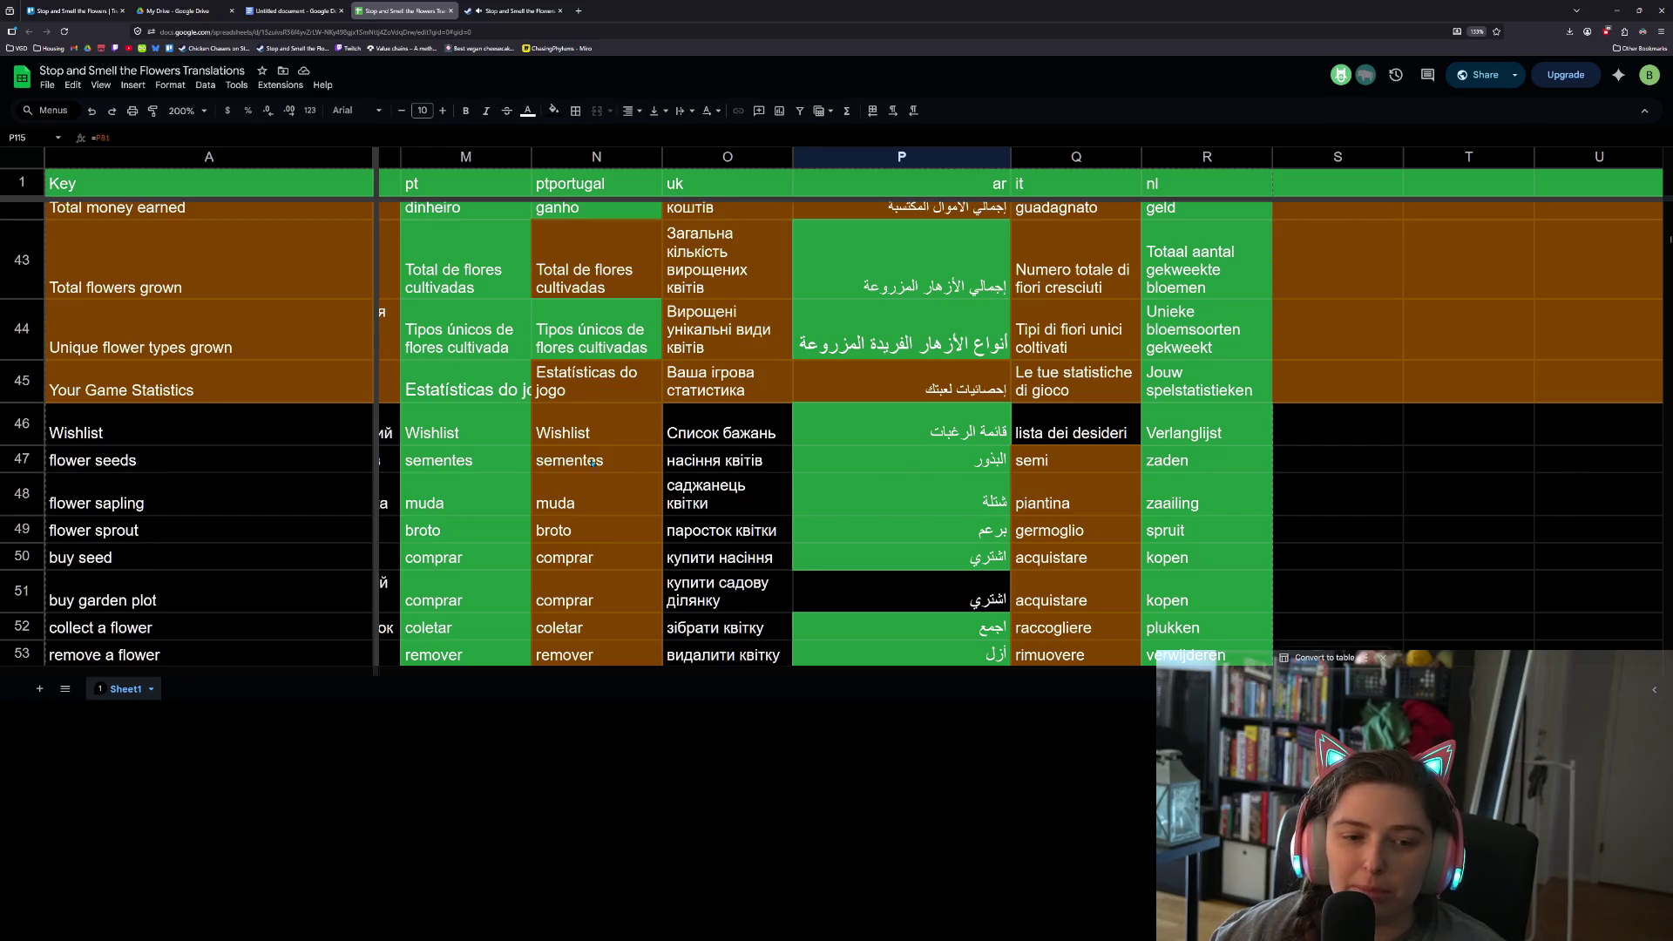
scroll(913, 474, down, 5)
scroll(902, 505, up, 7)
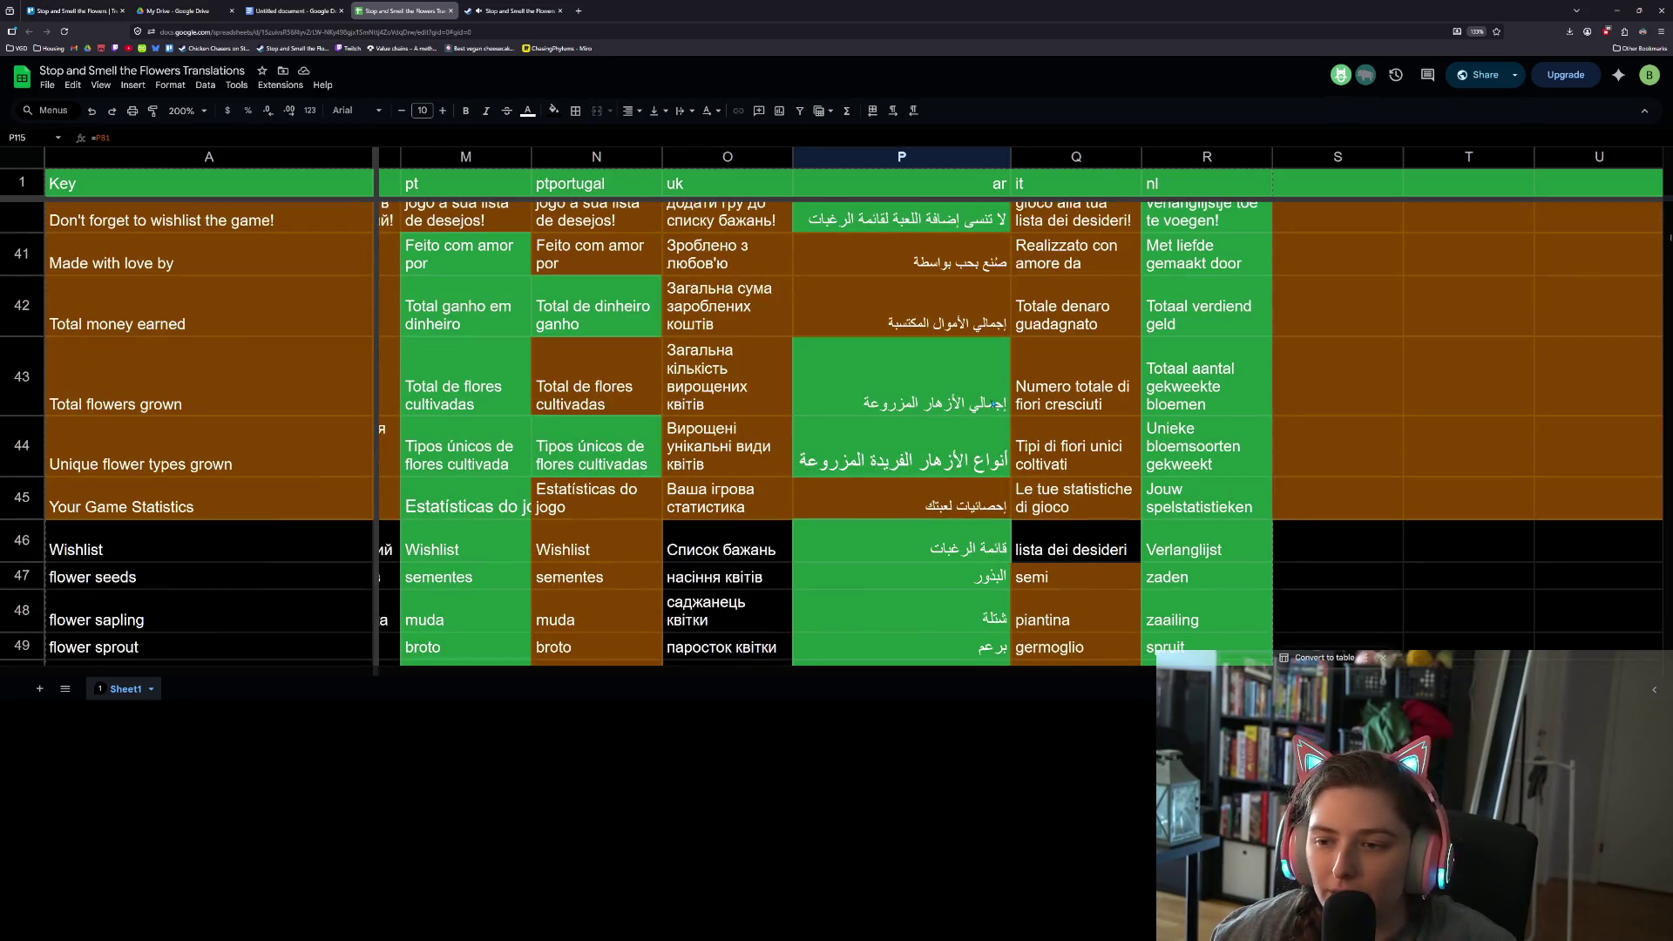
scroll(993, 401, up, 3)
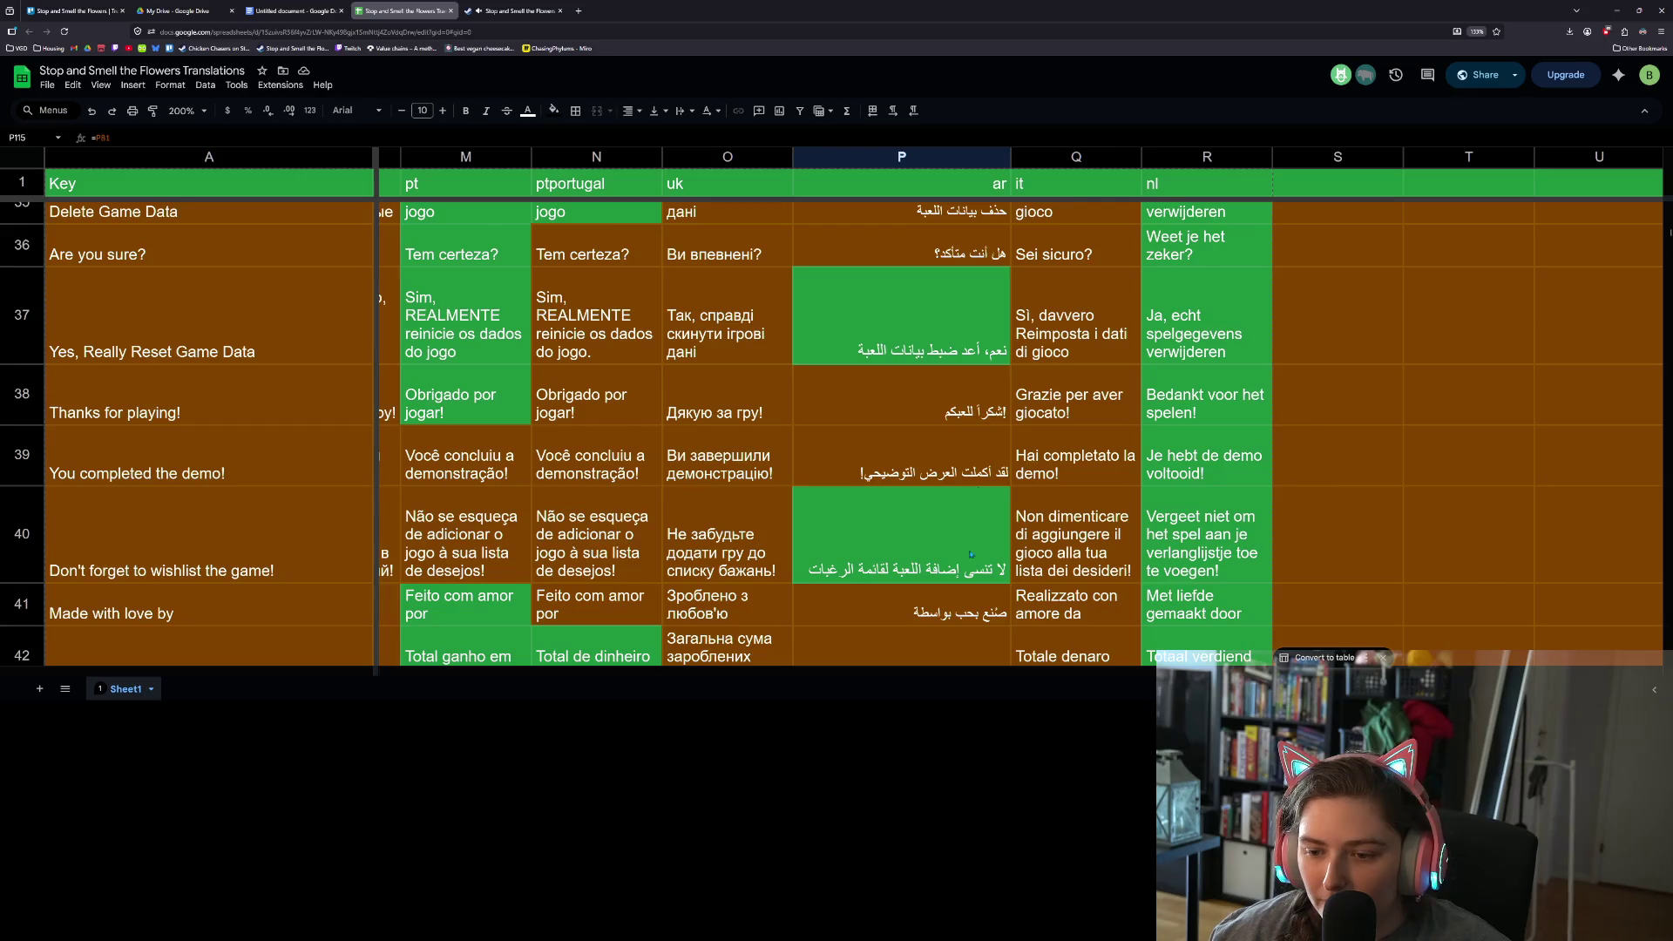
scroll(974, 553, up, 3)
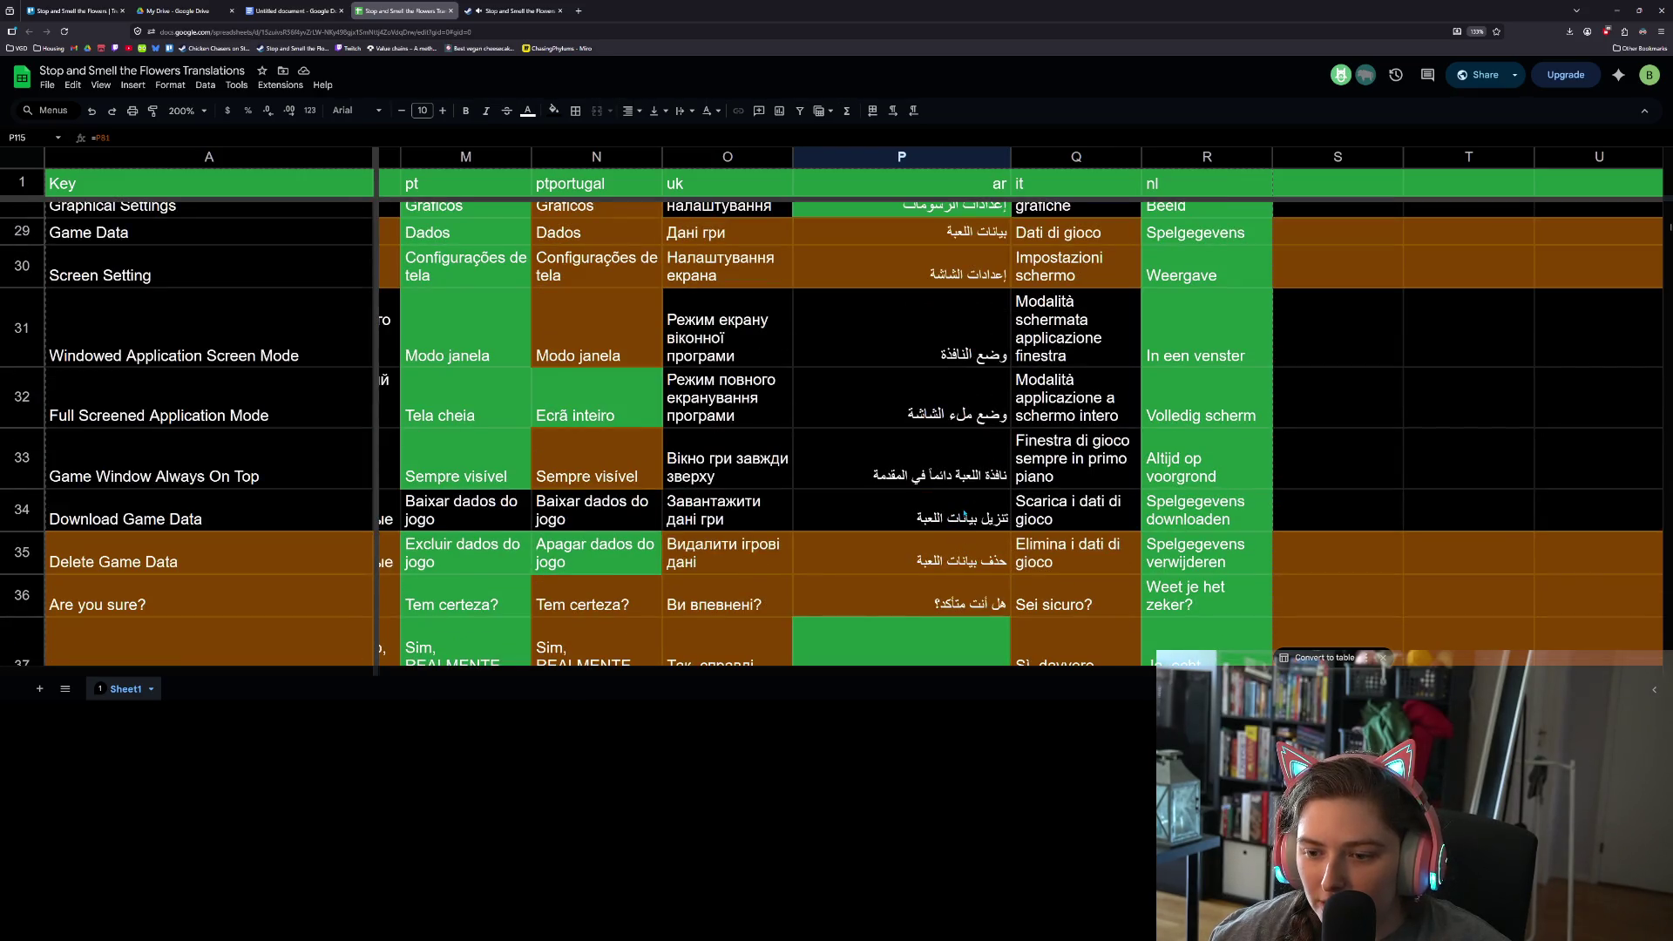
scroll(965, 514, up, 2)
scroll(959, 497, down, 3)
- Copy the Arabic question mark from the 'Are you sure?' translation in P36
click(950, 482)
double_click(939, 475)
double_click(939, 468)
key(ctrl+c)
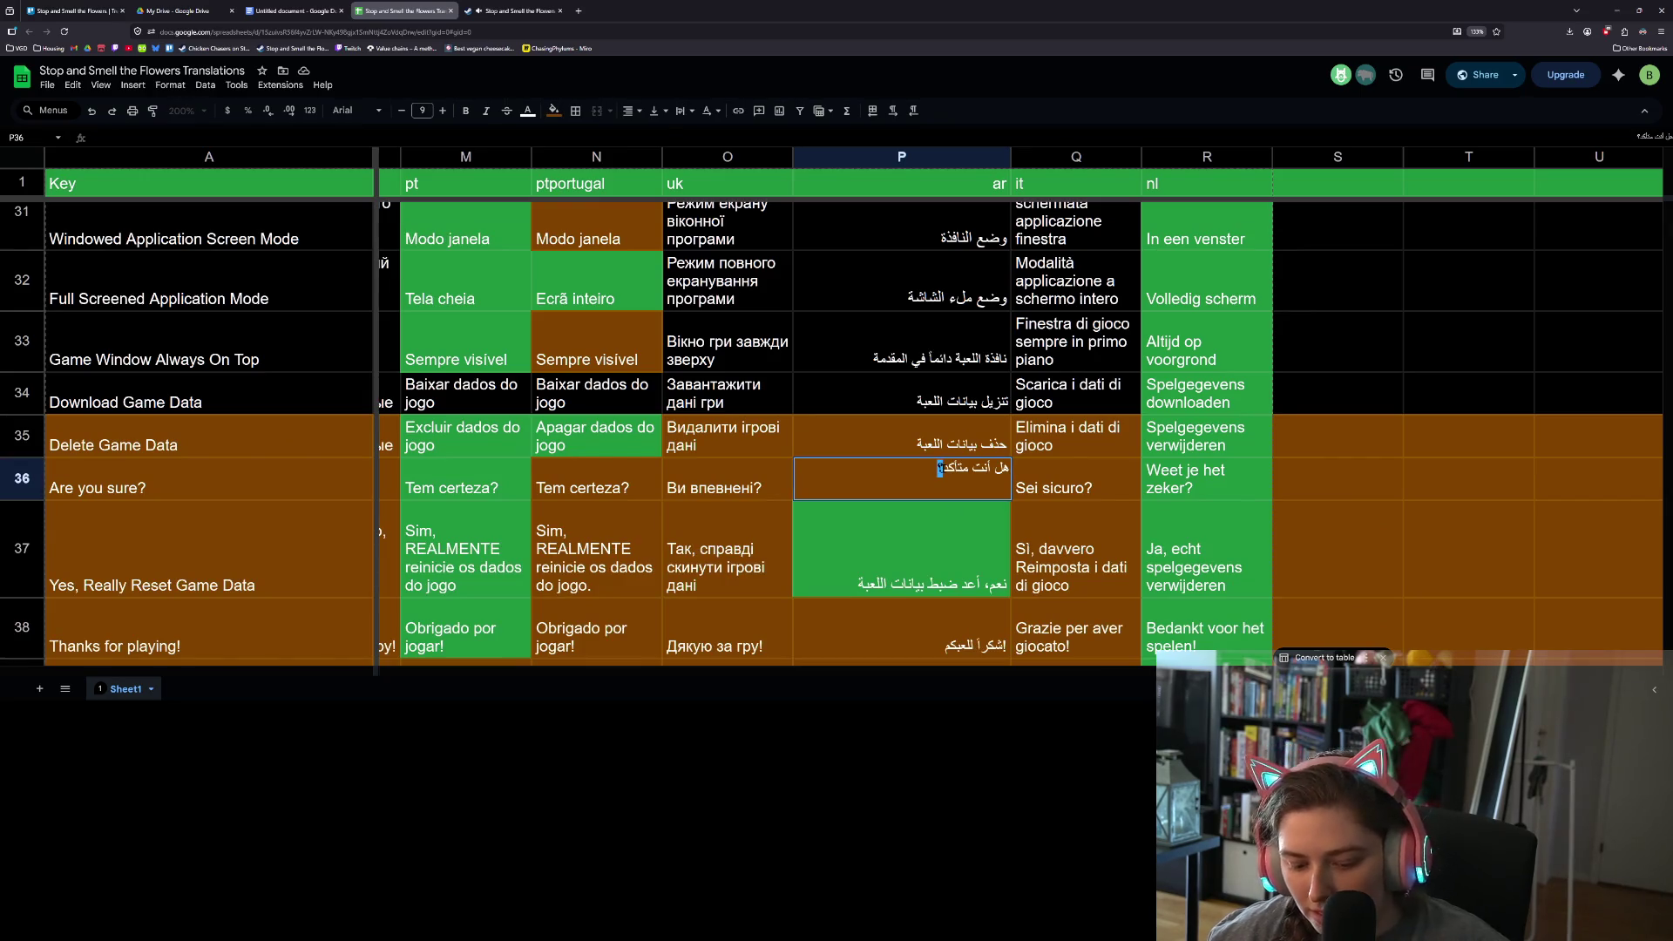
click(949, 534)
scroll(114, 628, down, 5)
scroll(114, 629, up, 5)
scroll(209, 605, down, 12)
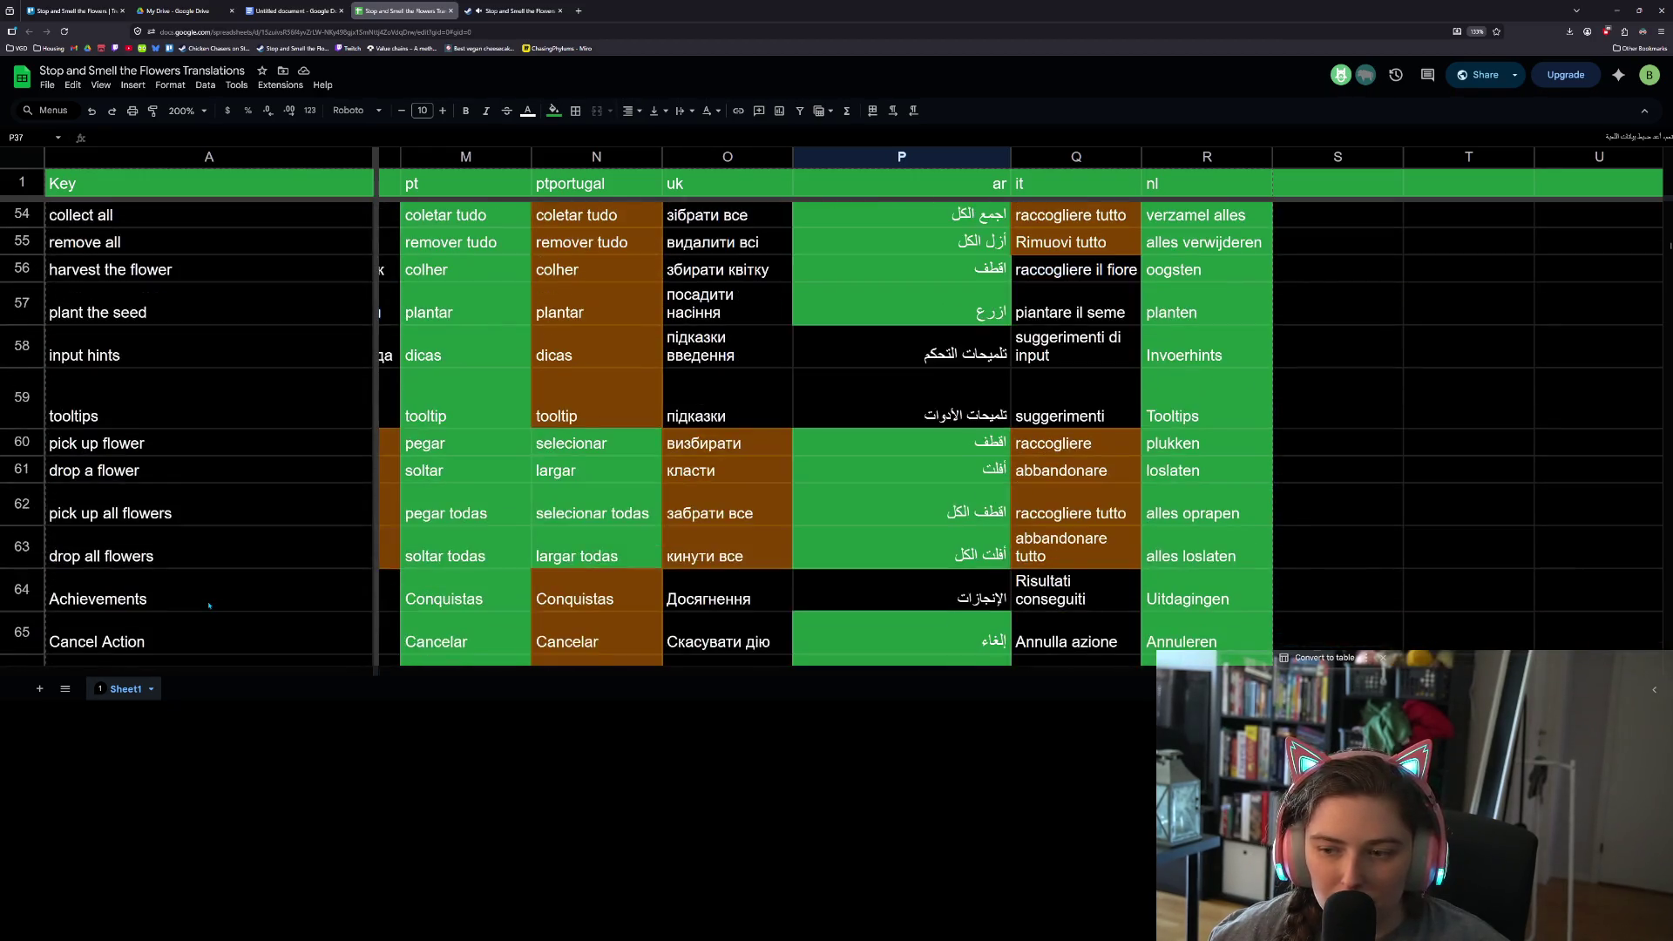
scroll(209, 605, down, 8)
scroll(209, 606, up, 2)
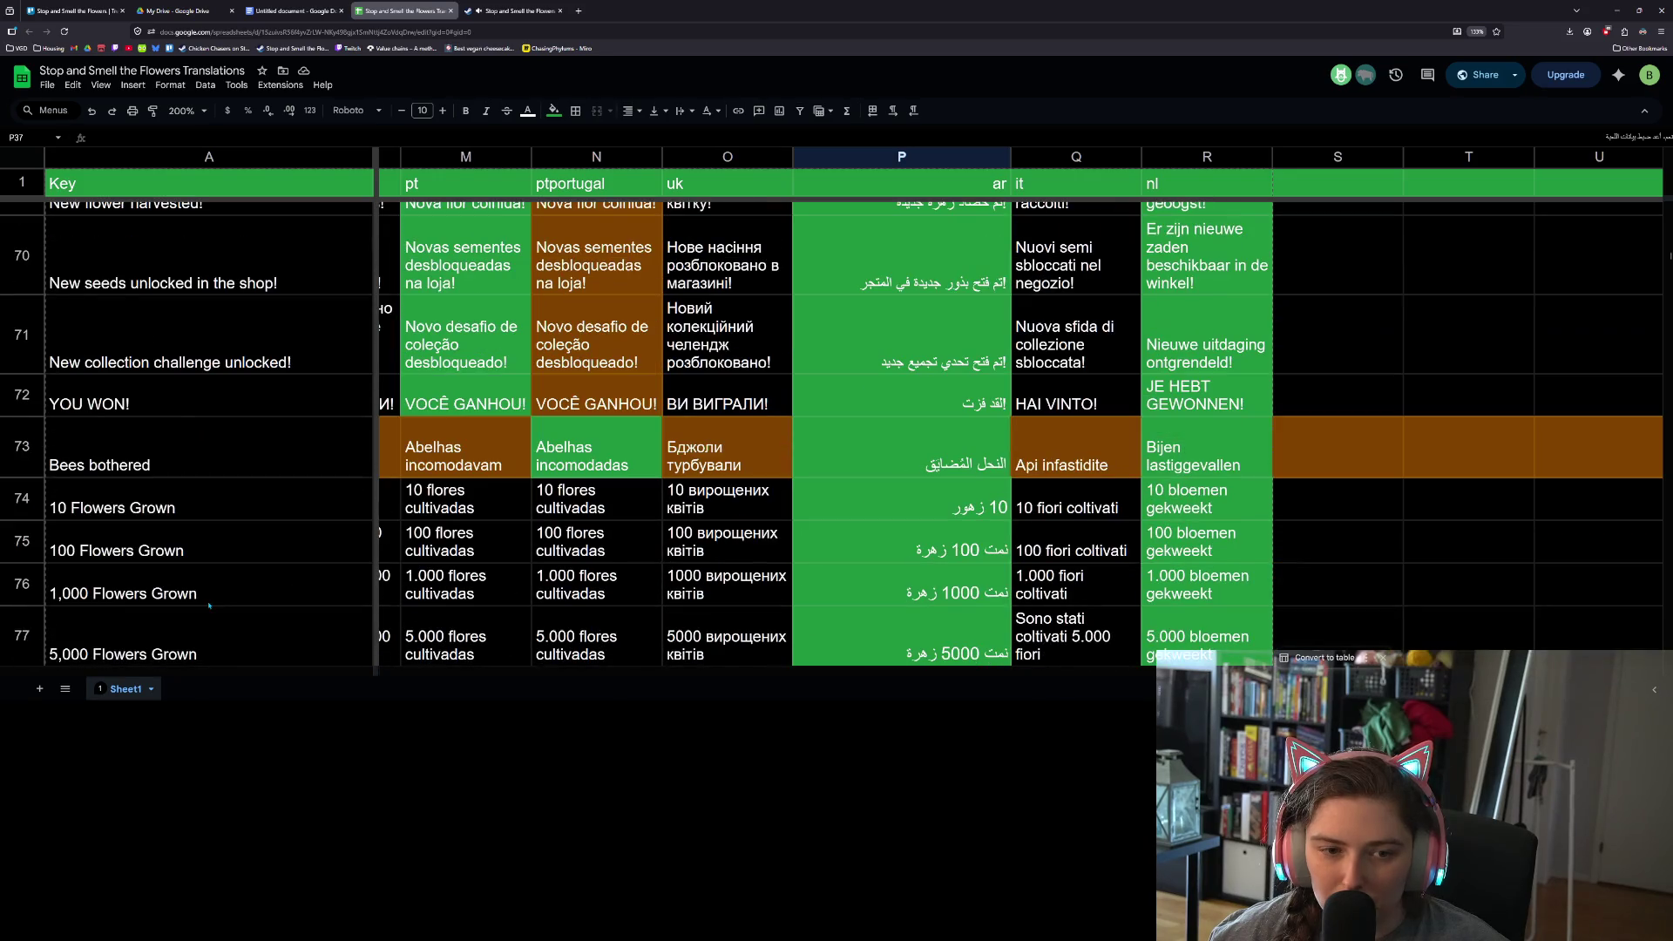
- Insert a new row 74 above '10 Flowers Grown' and enter ??? in A74
click(22, 497)
right_click(22, 497)
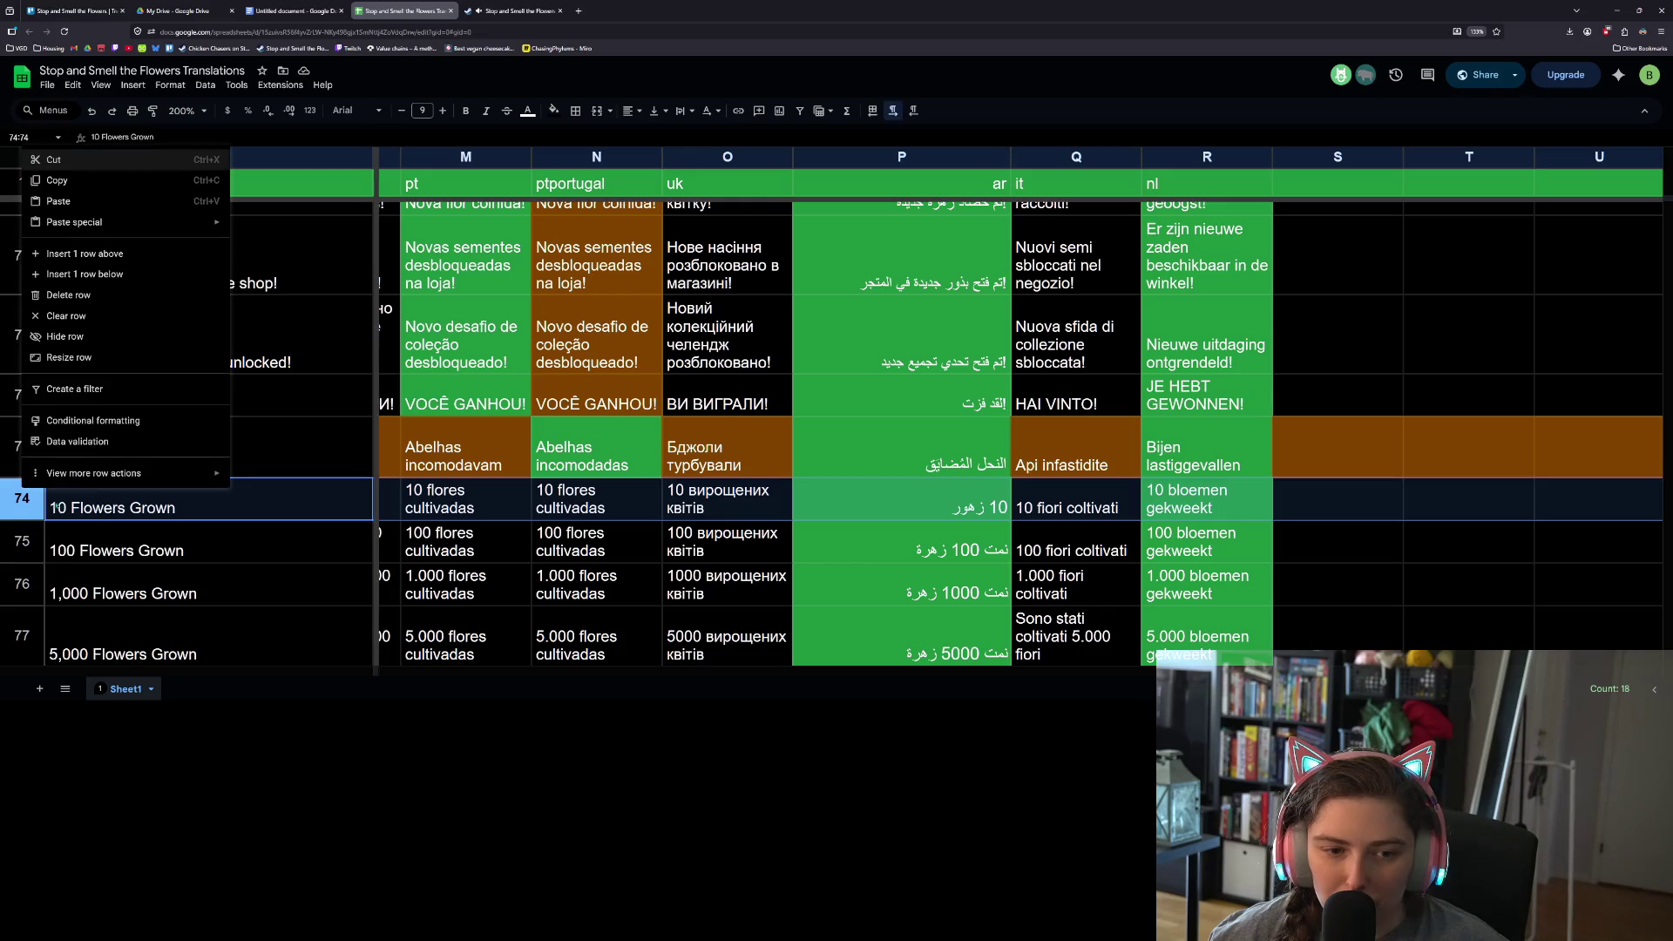
click(101, 254)
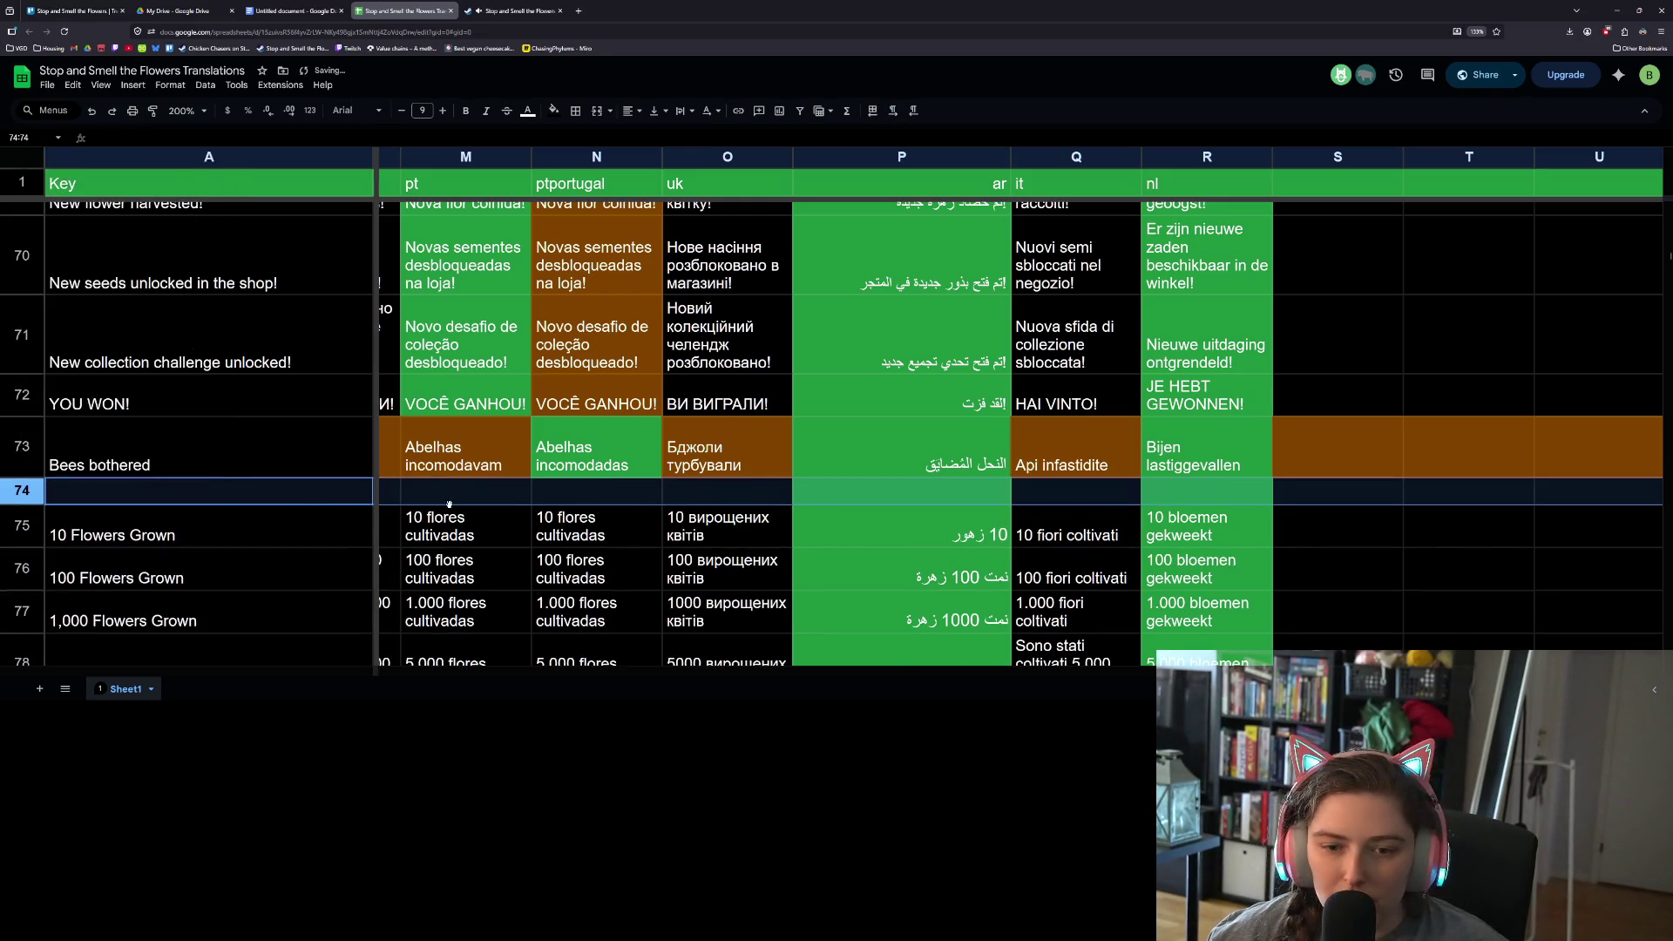
click(209, 490)
text(???)
- Put three Arabic question marks ؟؟؟ in cell P74
click(953, 493)
key(ctrl+v)
double_click(961, 493)
text(؟؟)
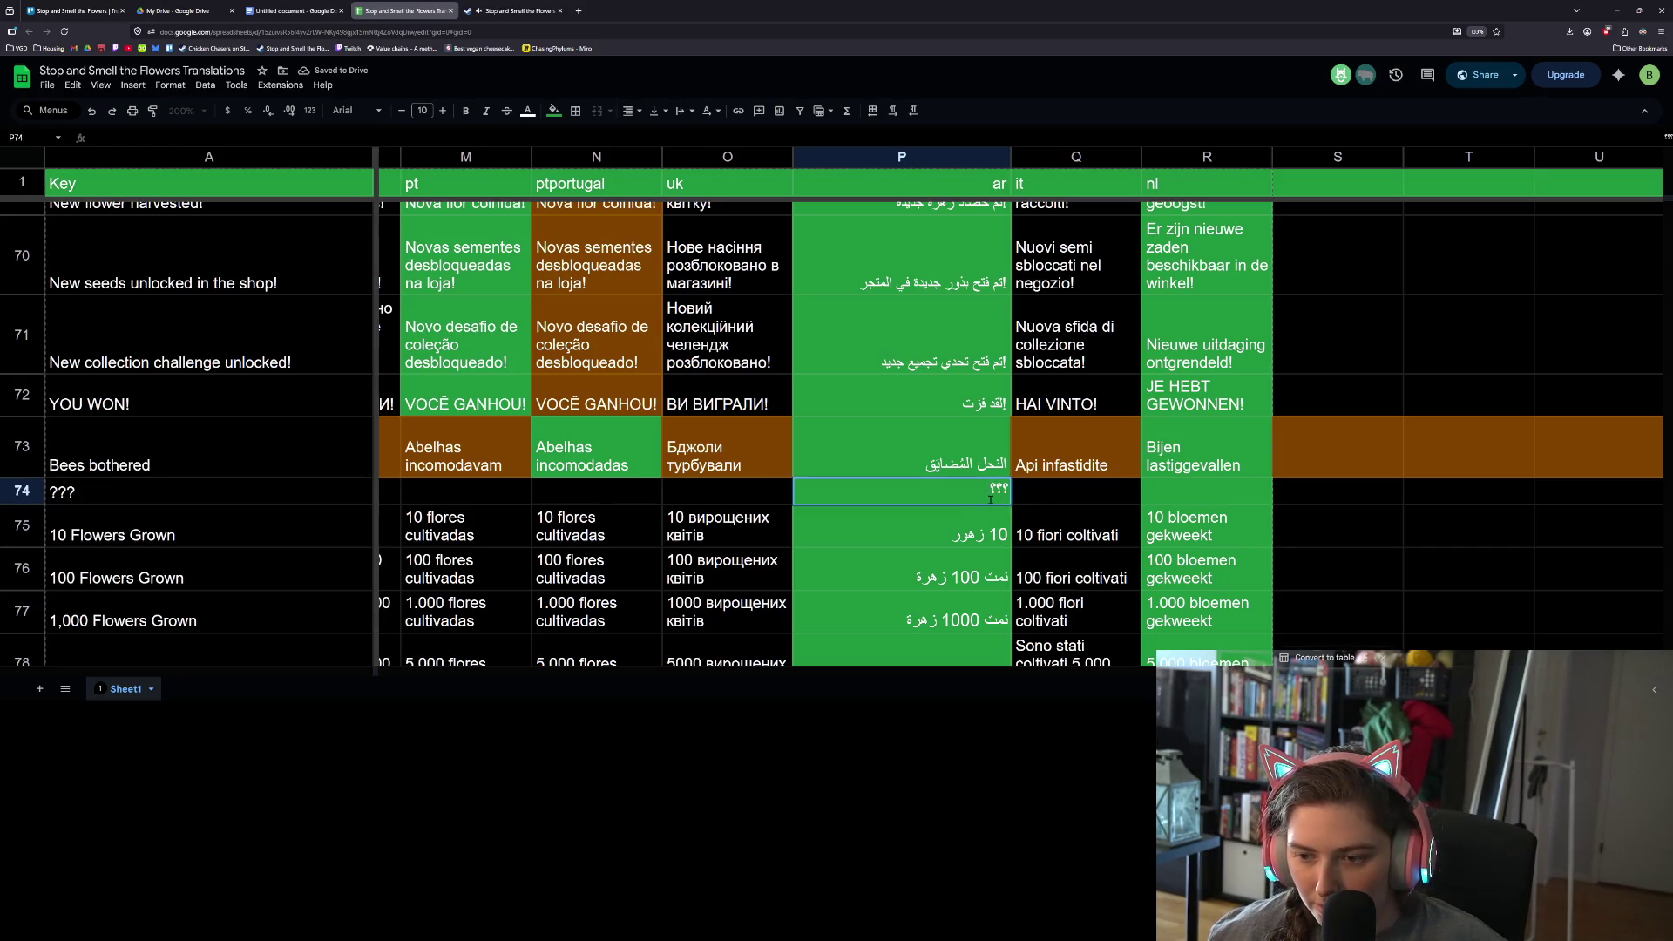
key(Return)
- Copy the ??? placeholder into O74, Q74, R74 and N74
key(Up)
key(Home)
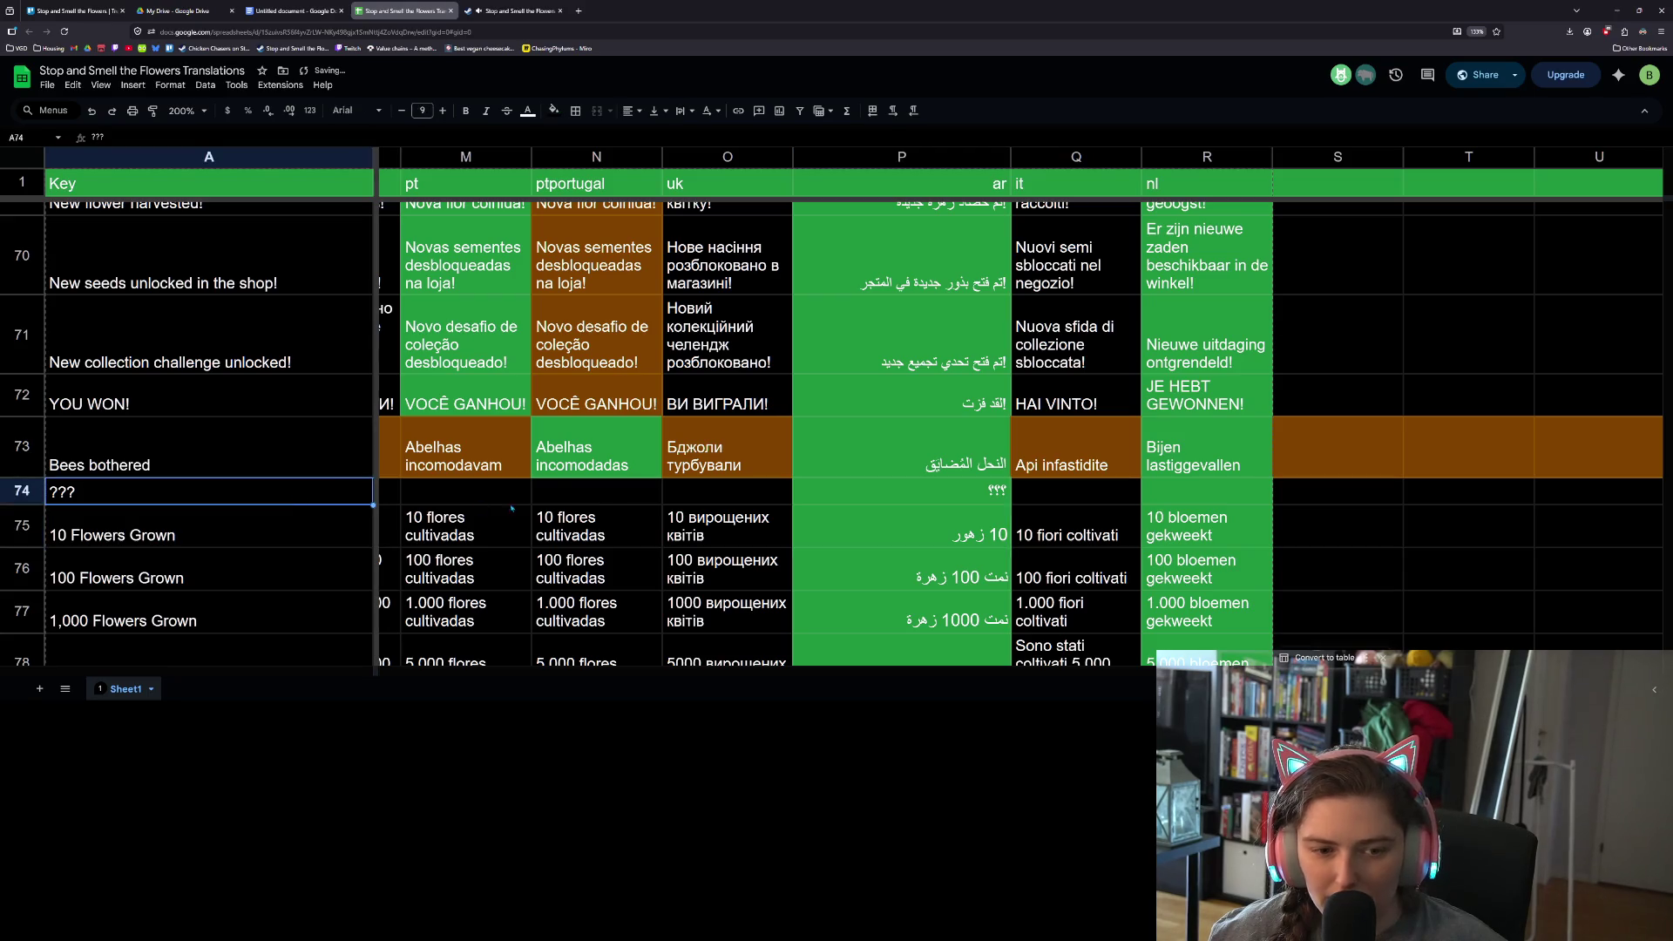
click(745, 498)
text(???)
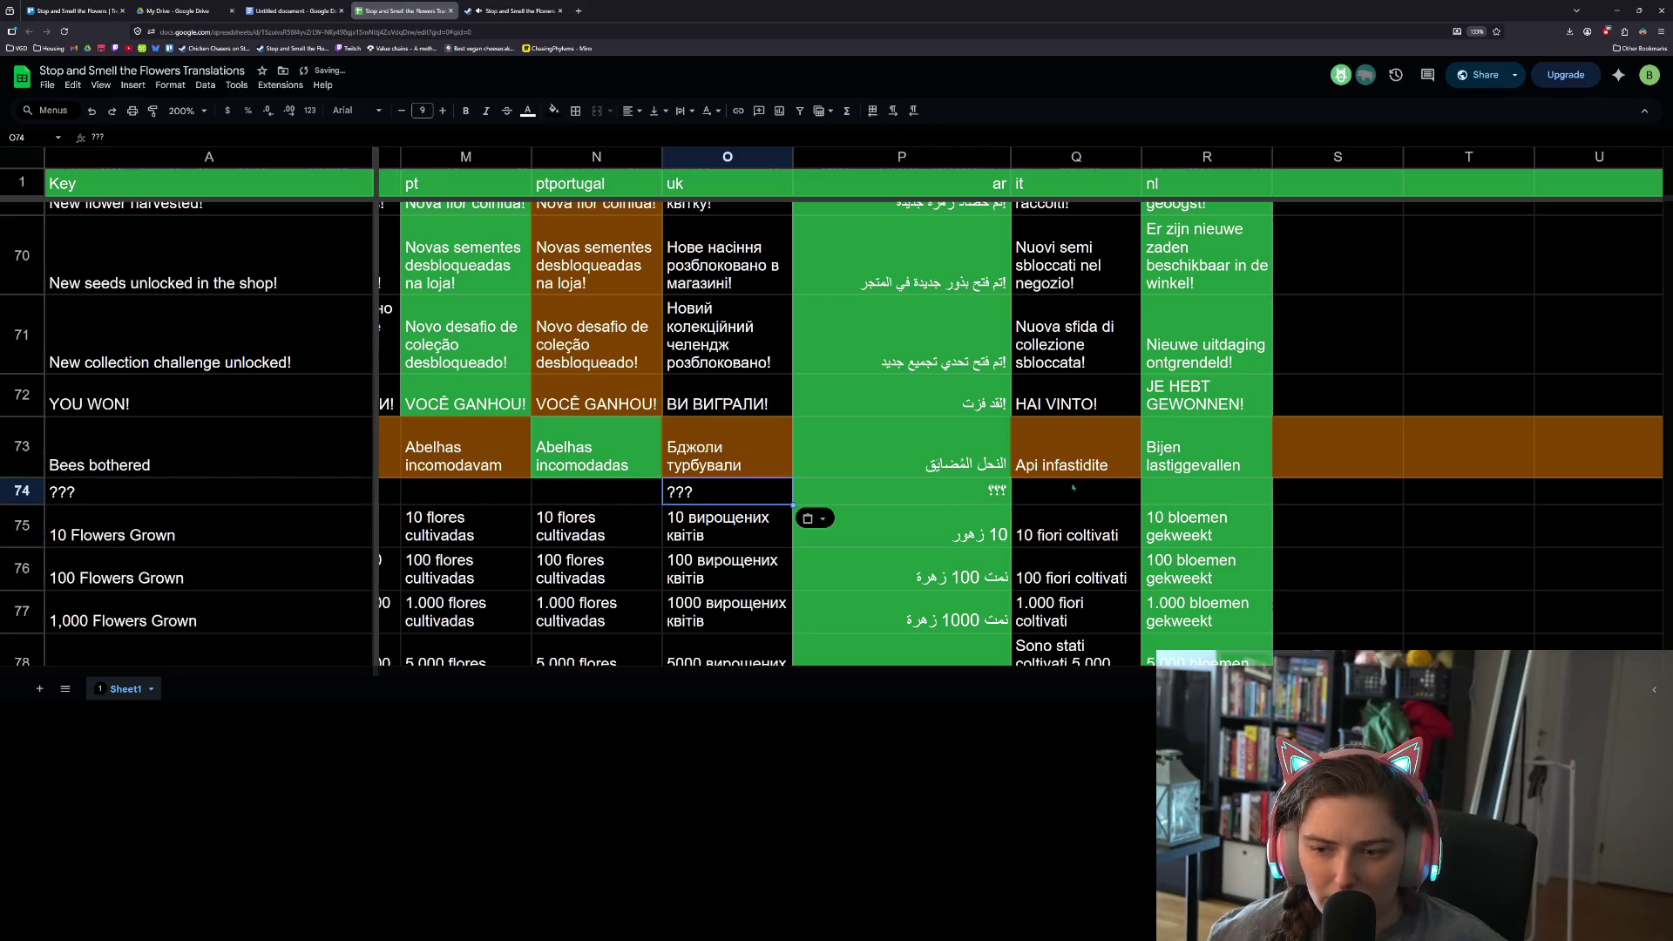
click(1097, 496)
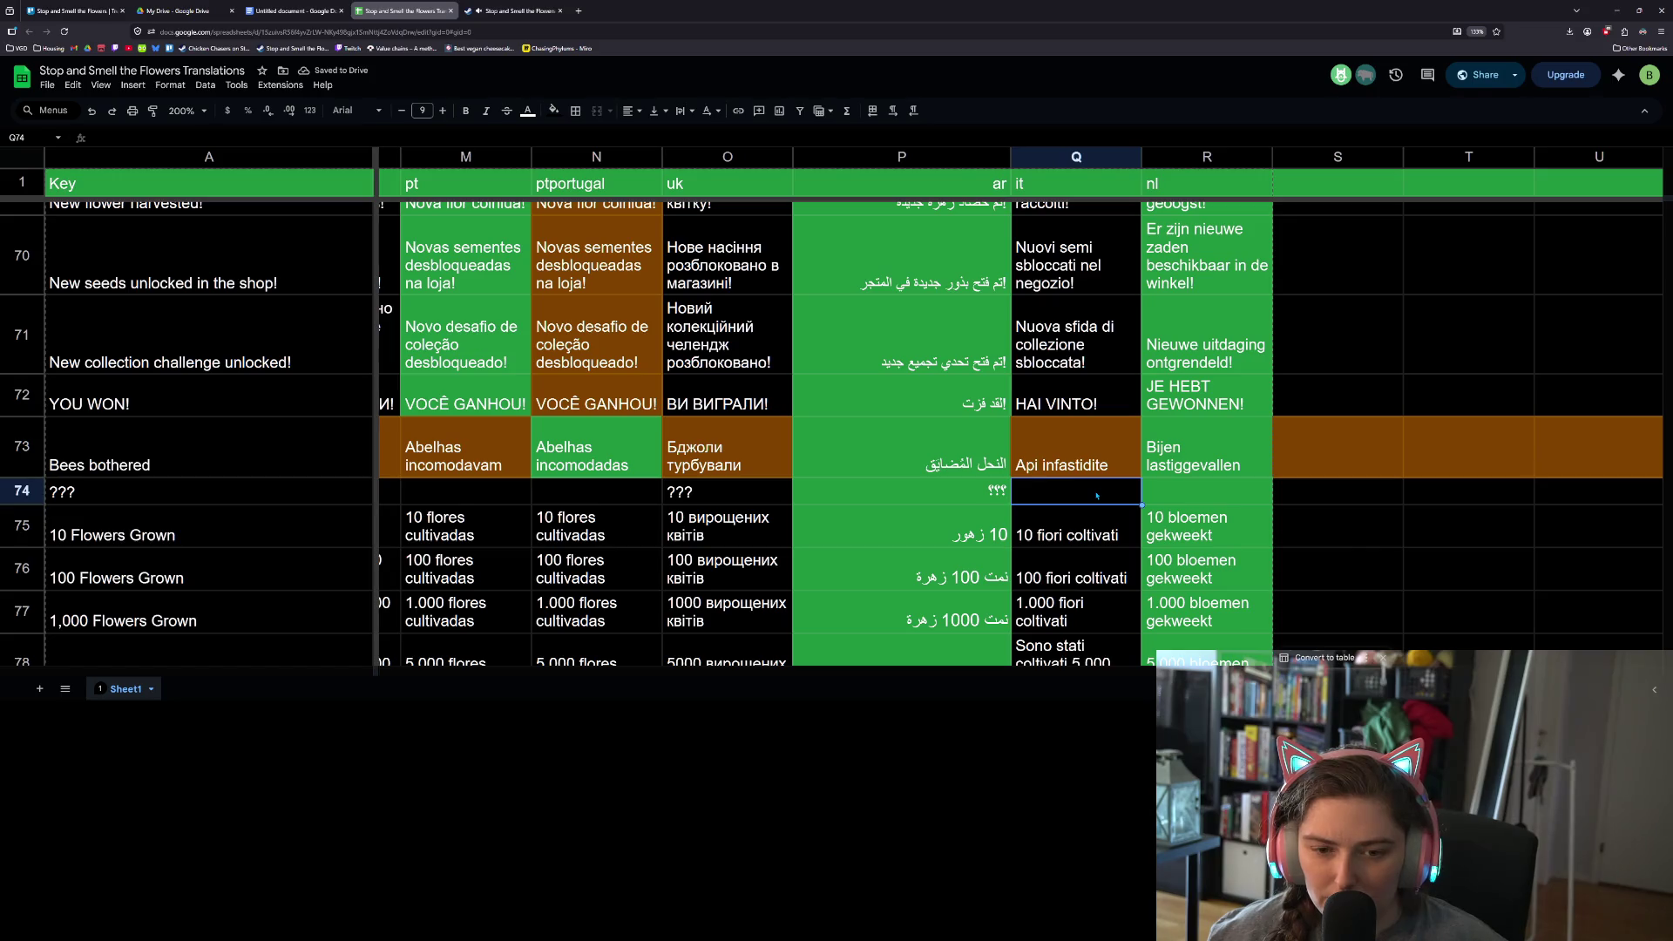
text(???)
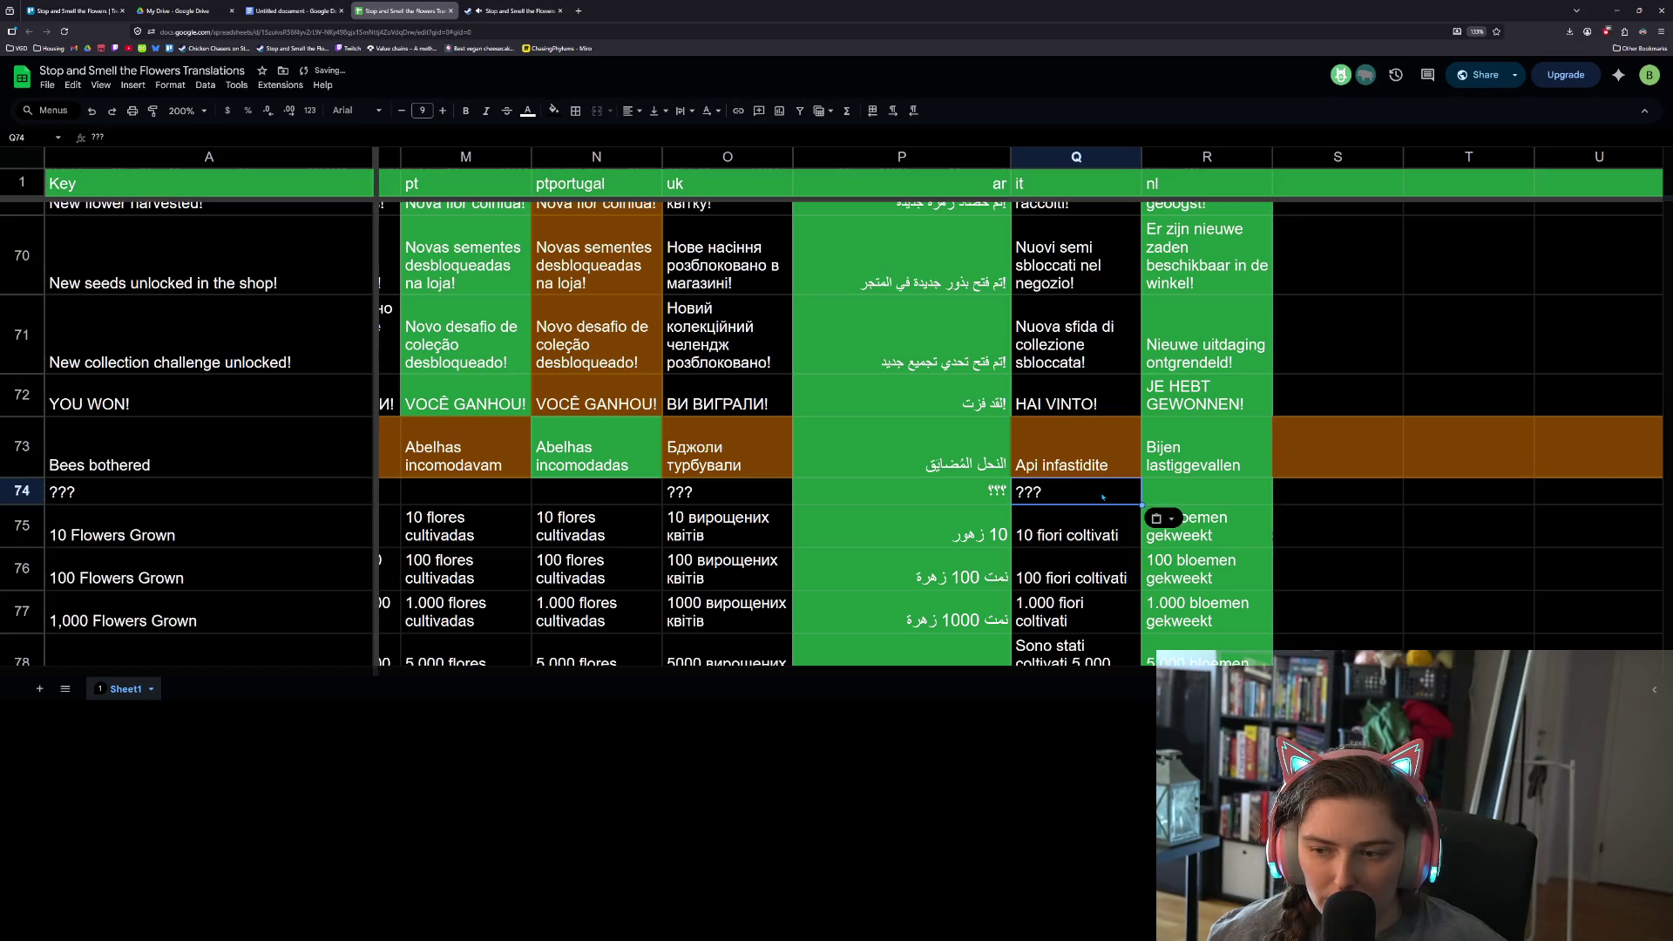
click(1197, 497)
text(???)
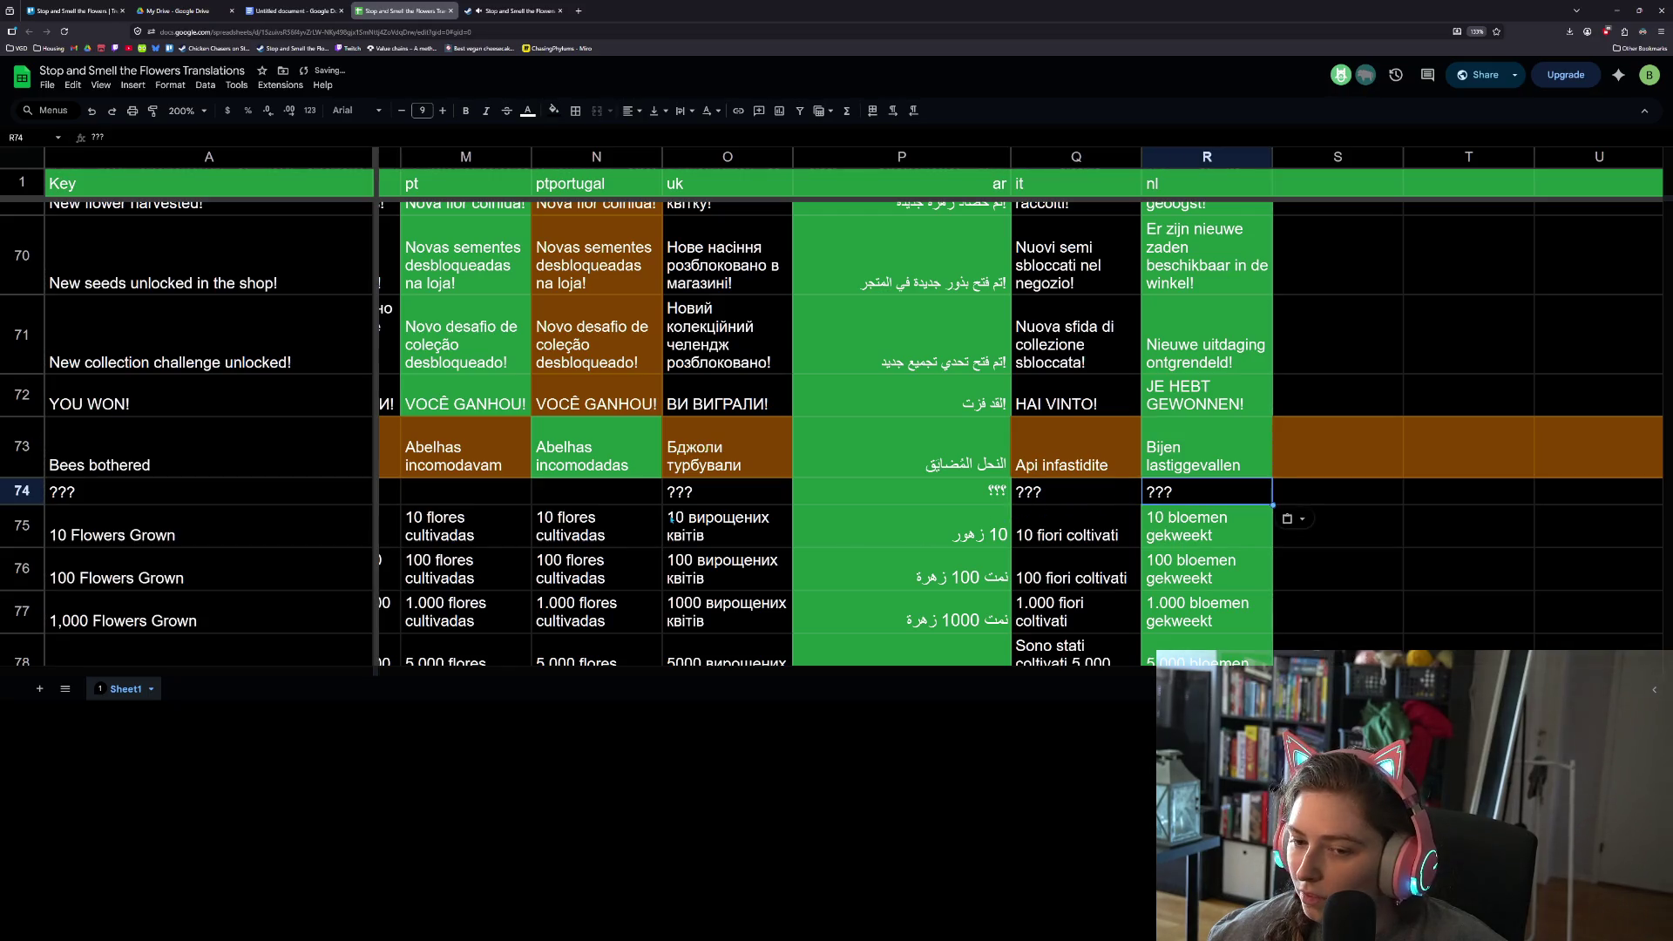
click(592, 493)
text(???)
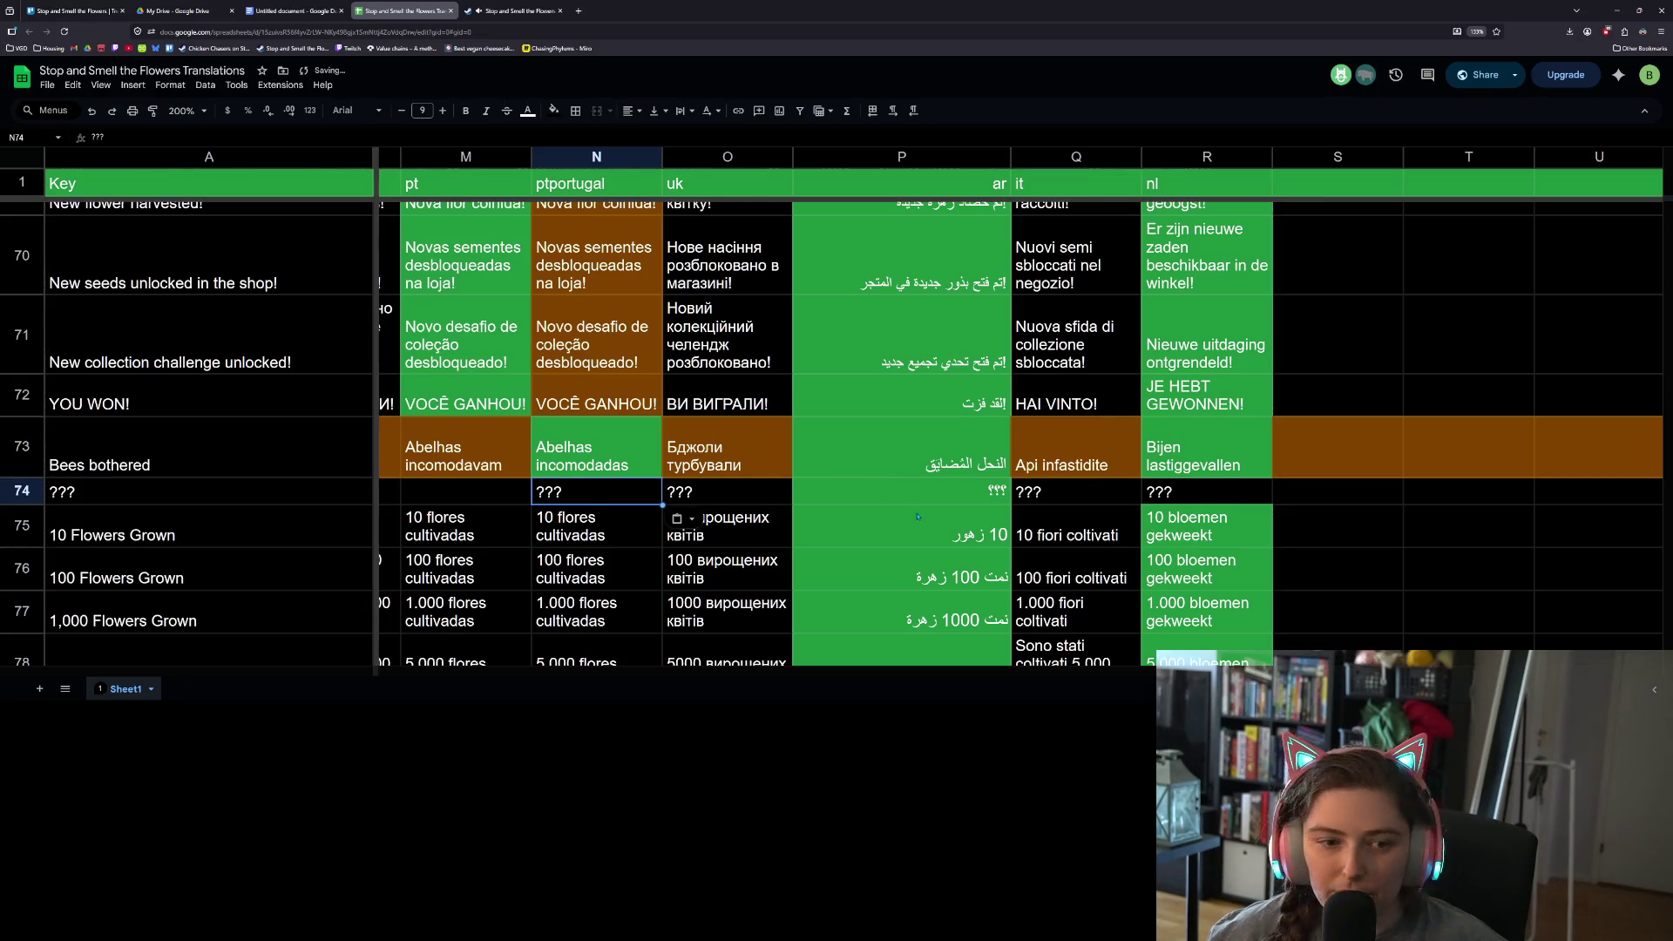
- Replace the flower sprout translation in P49 with the comment's suggestion بُرعم
scroll(917, 516, down, 1)
scroll(919, 518, up, 8)
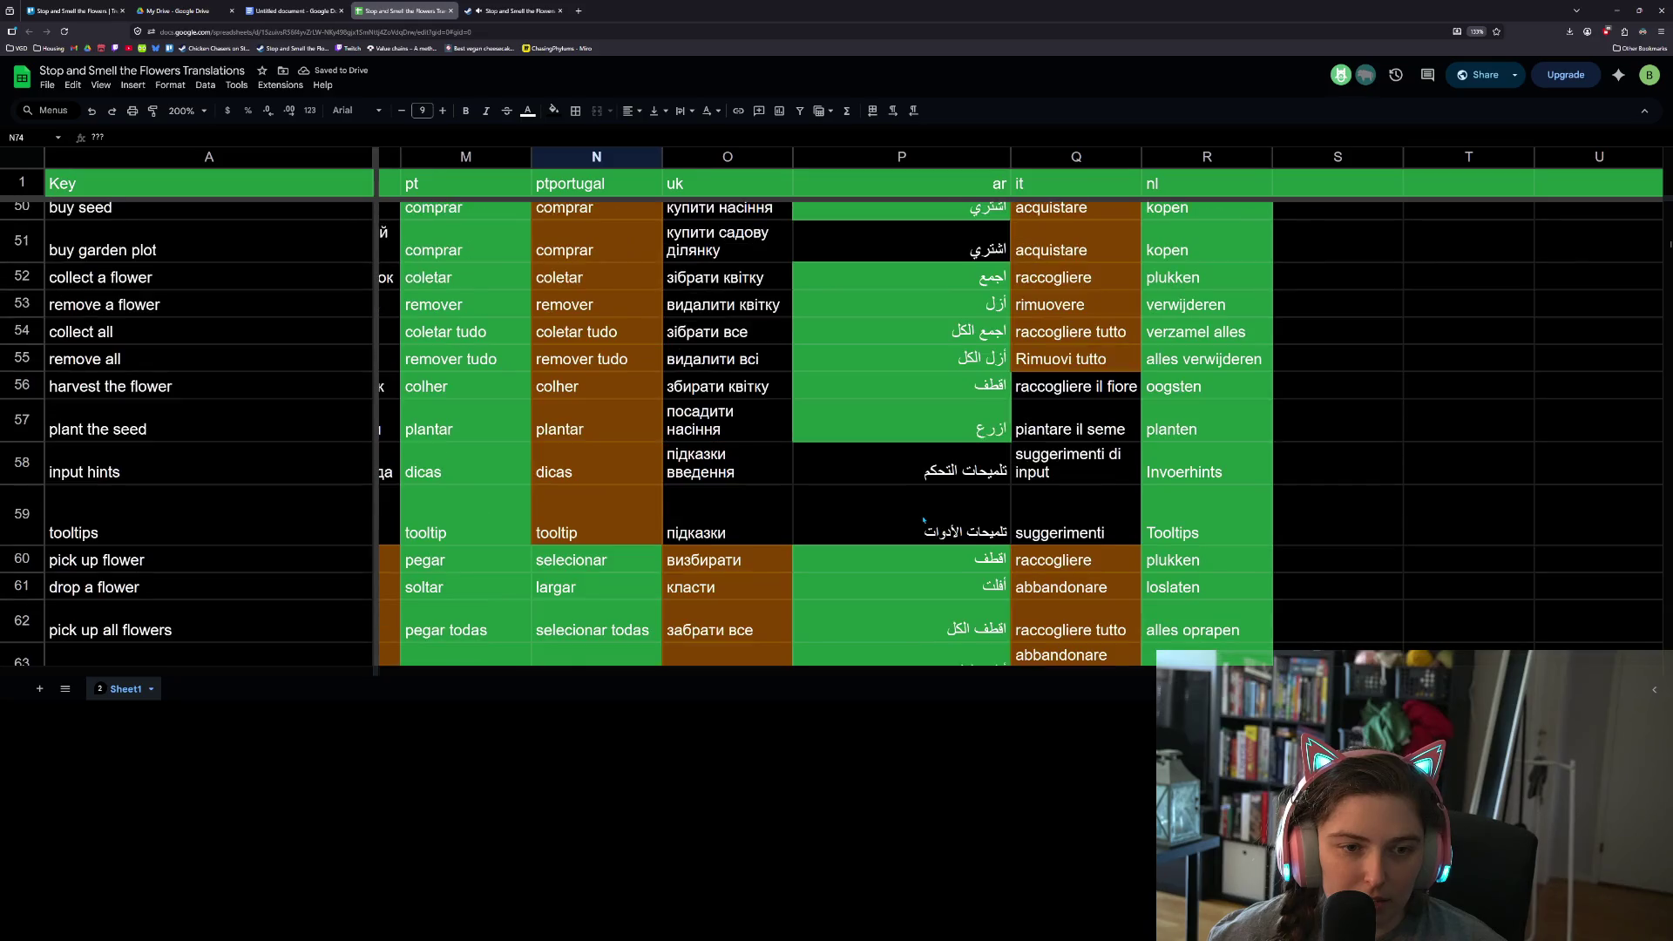
scroll(923, 520, up, 3)
click(887, 413)
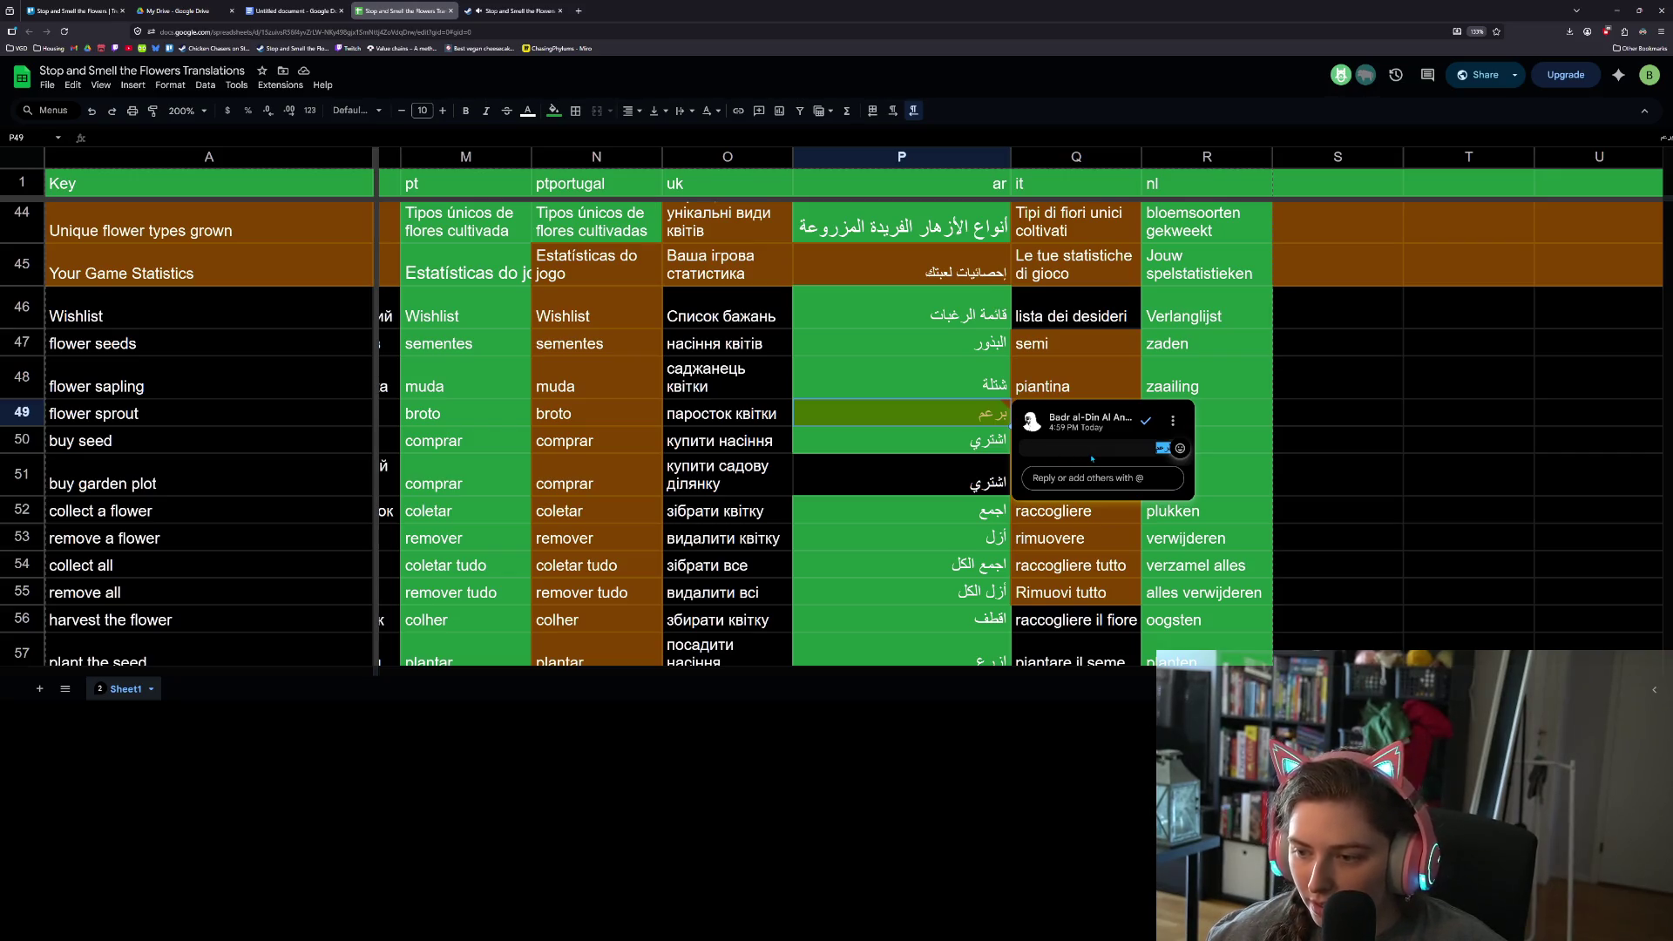
key(Escape)
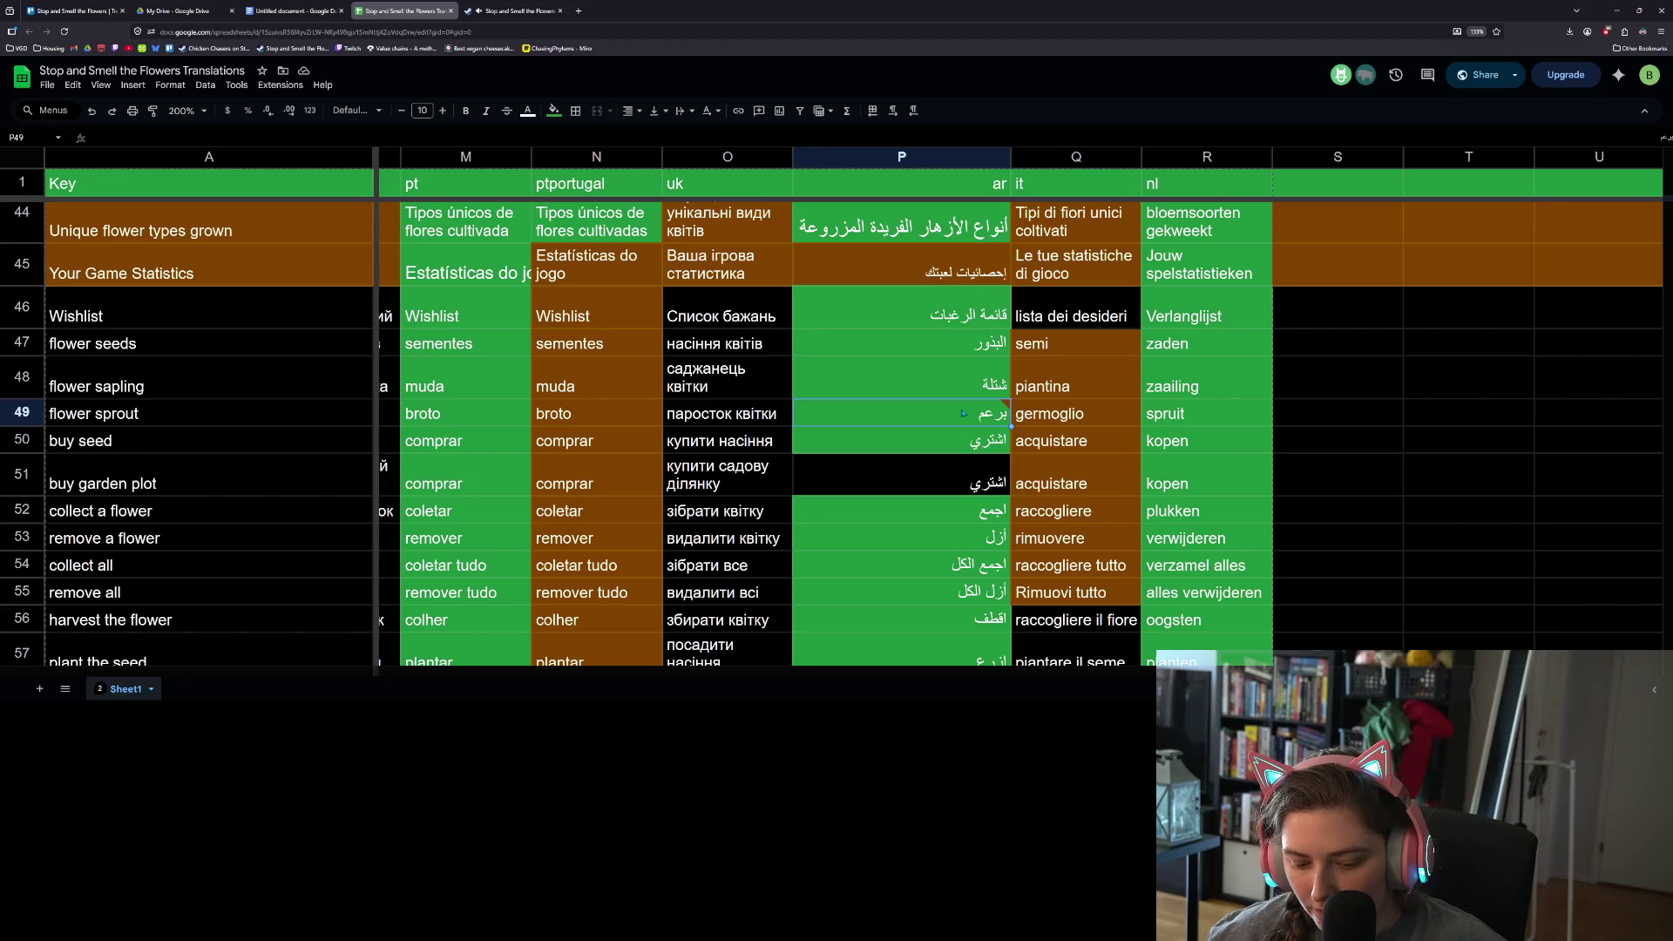
text(بُرعم)
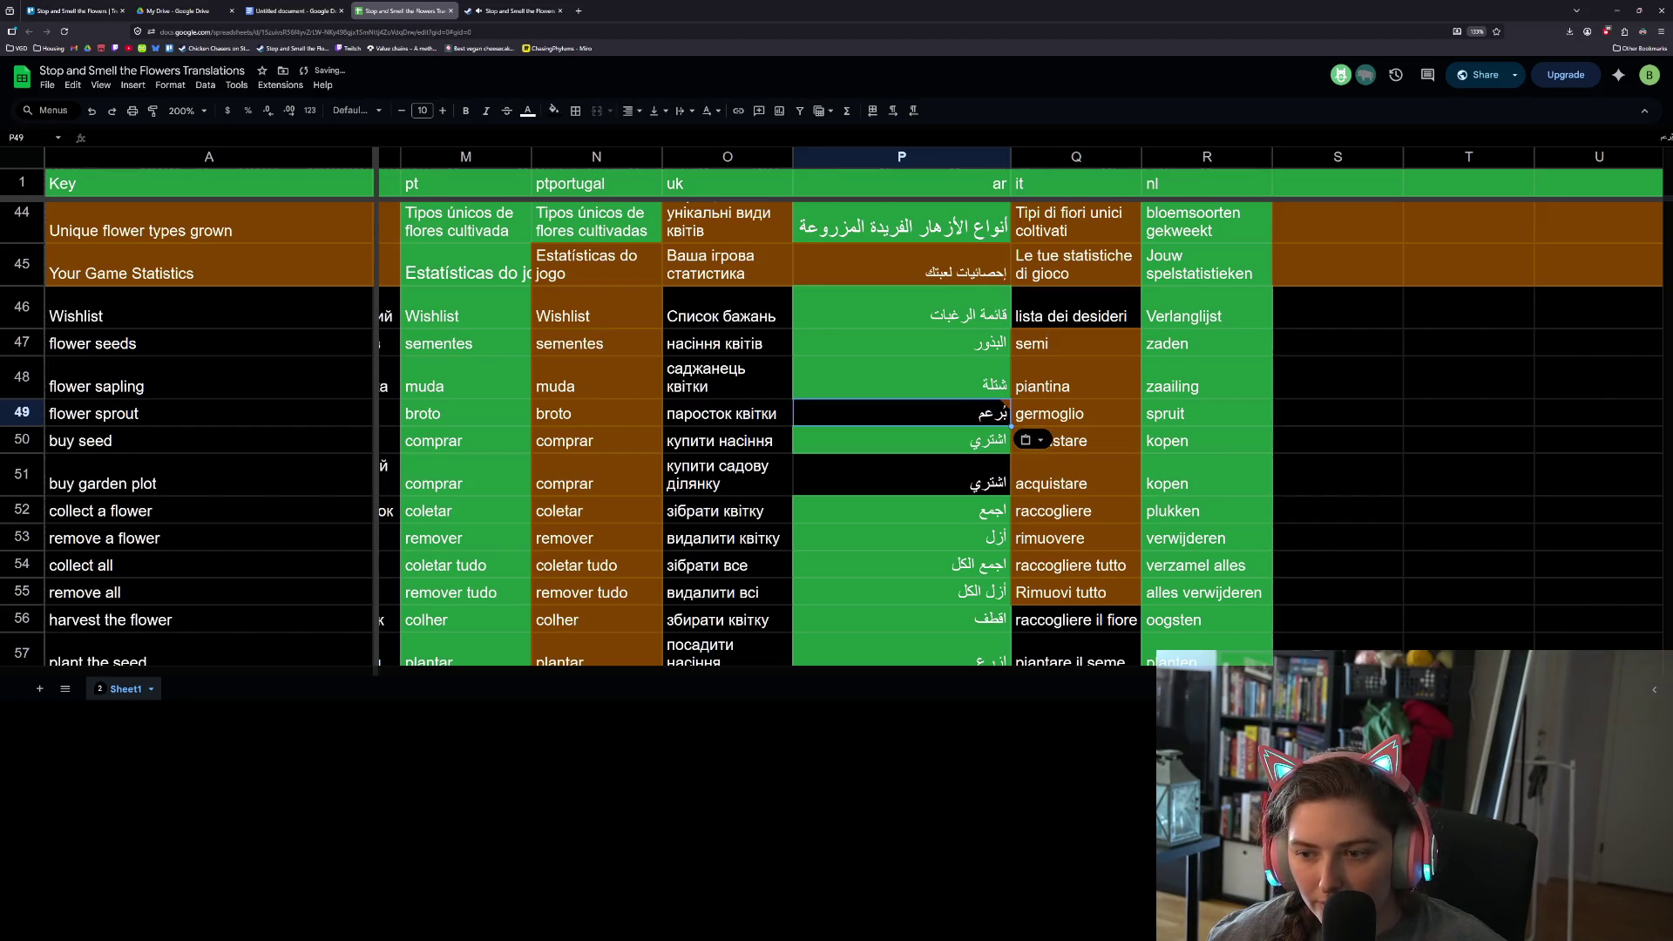
- Resolve the comment on P49 and fill the cell green
mouse_move(974, 419)
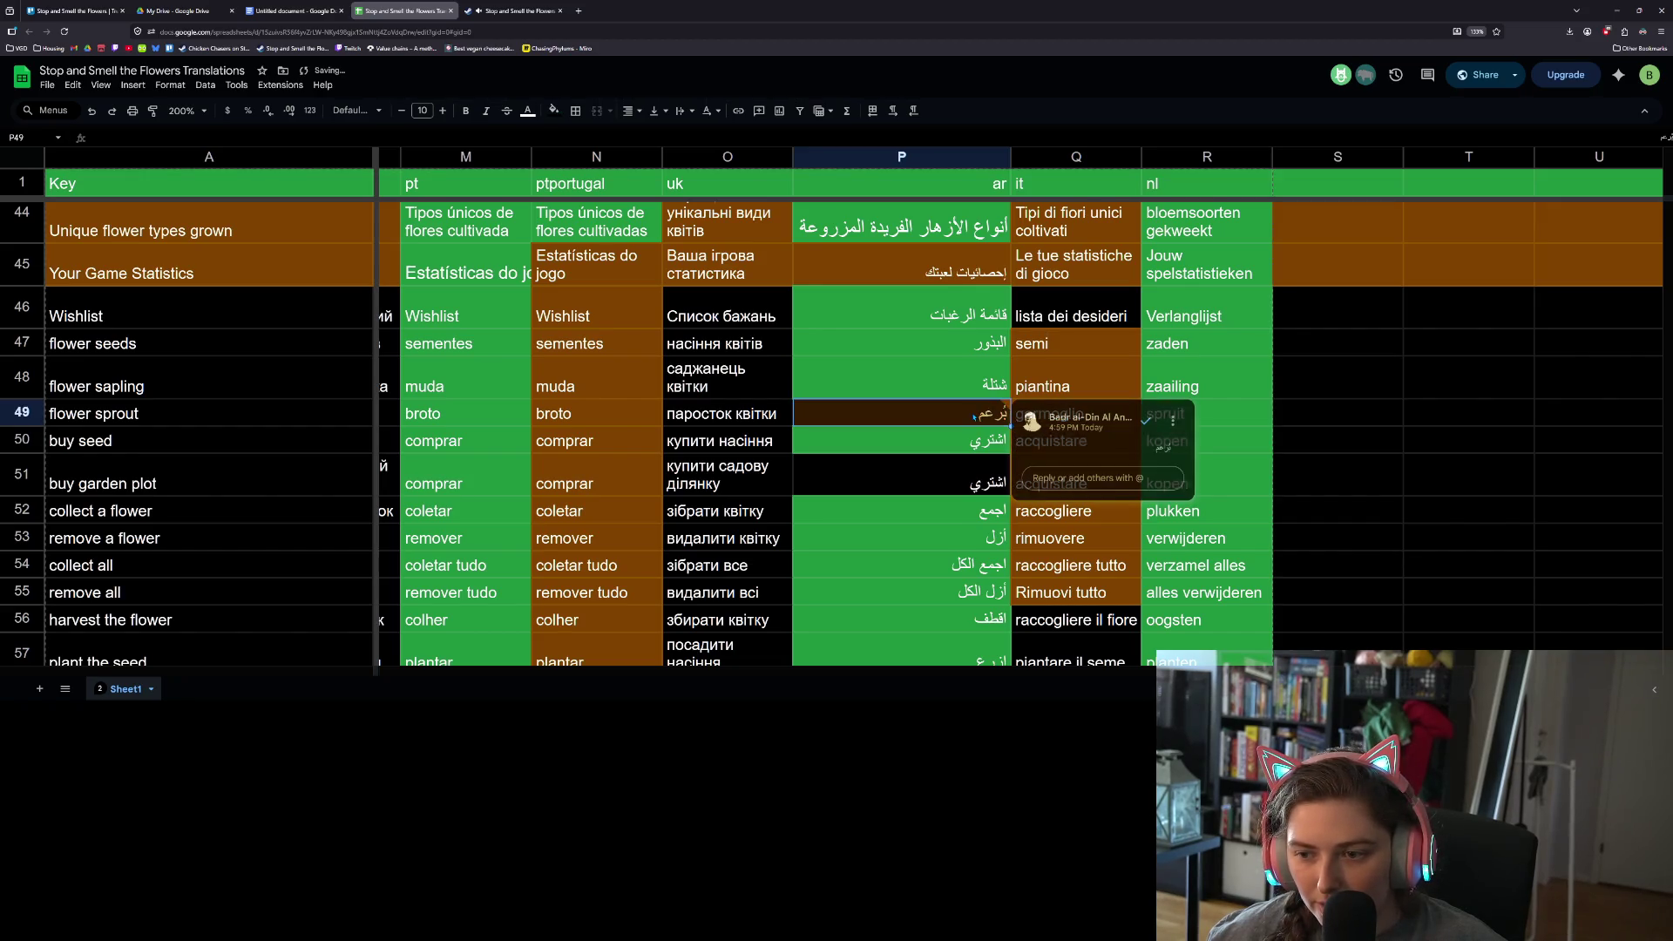
click(1147, 423)
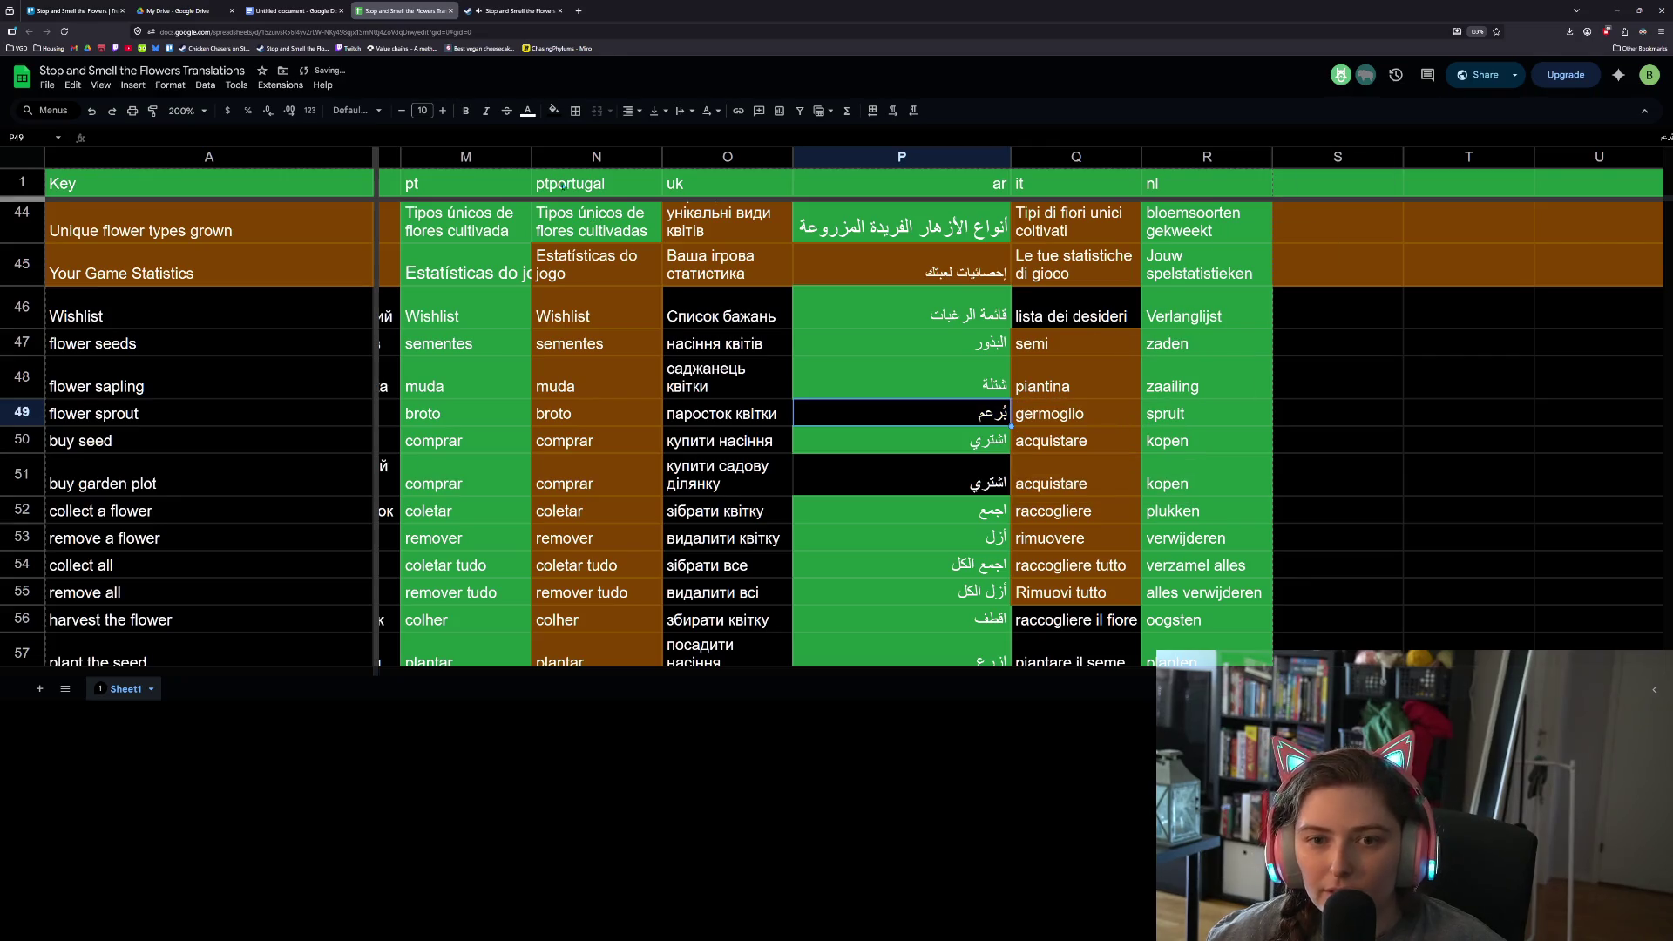
click(555, 112)
click(632, 293)
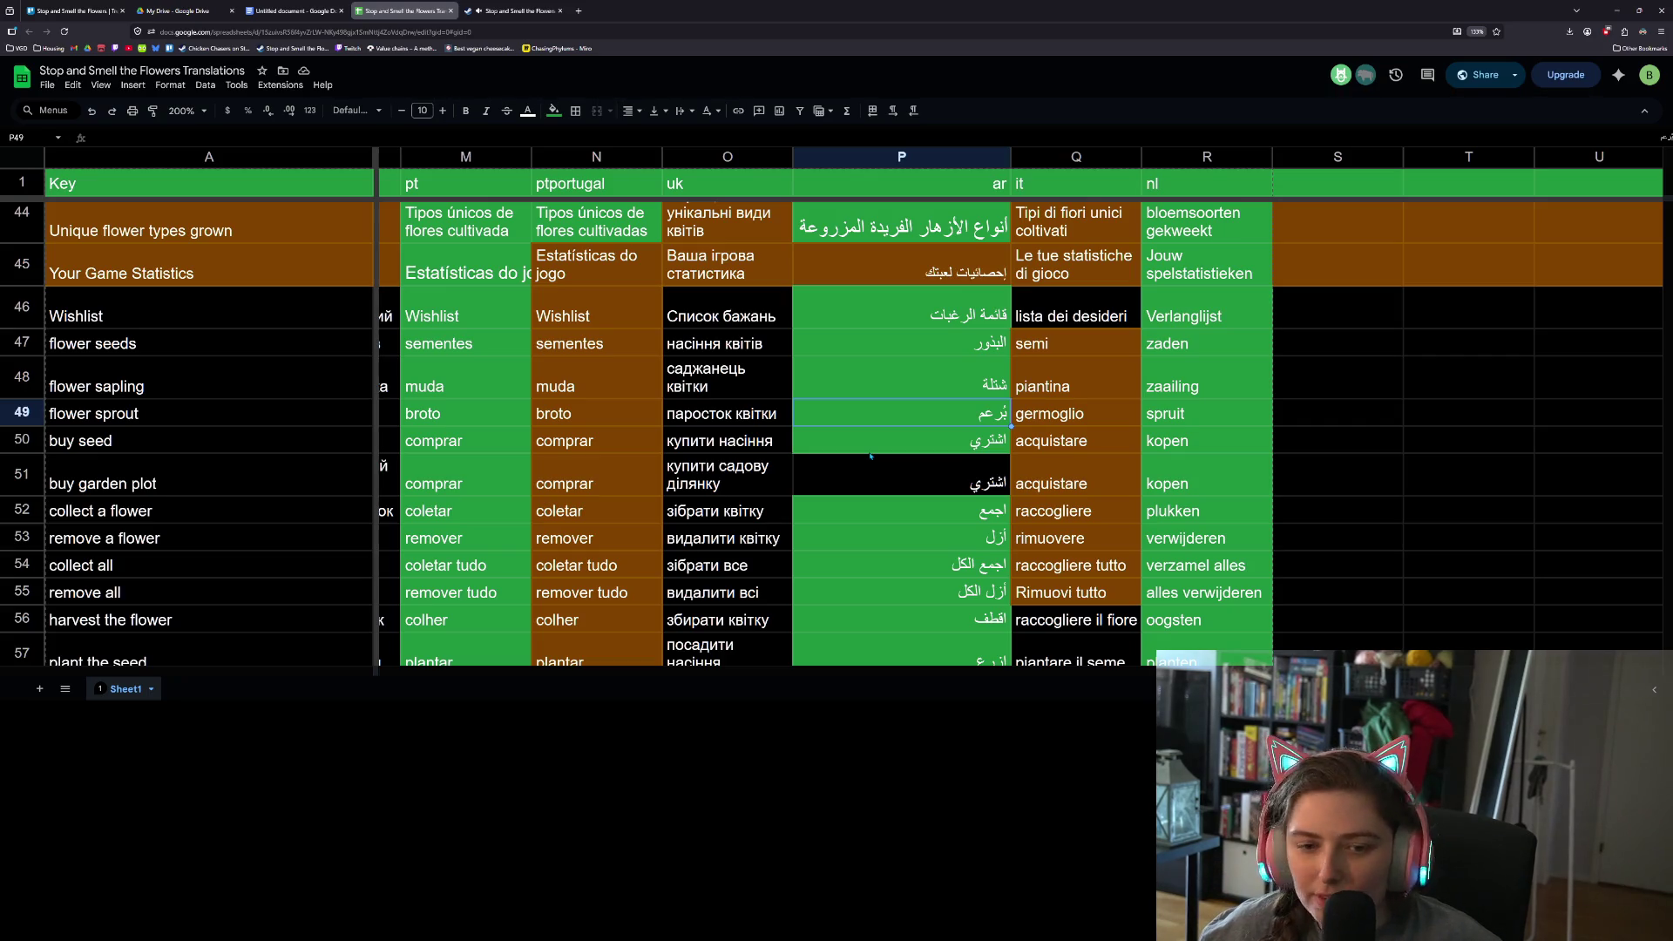
key(Down)
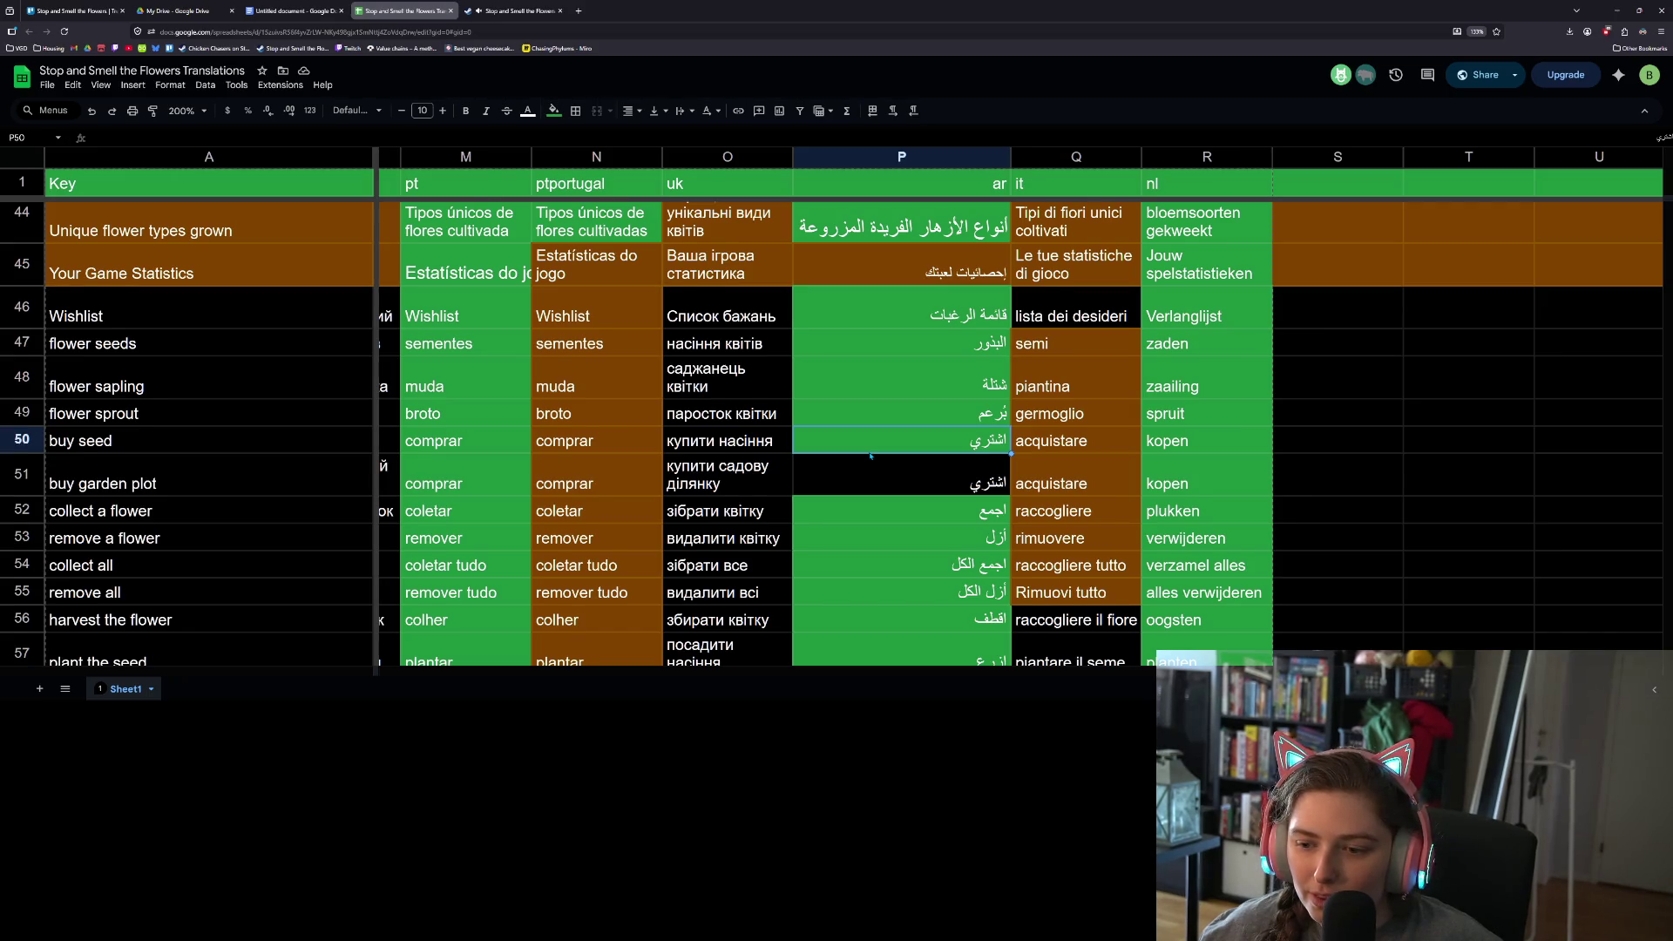
- Download the translations sheet as a CSV file and minimize Chrome
scroll(870, 455, down, 2)
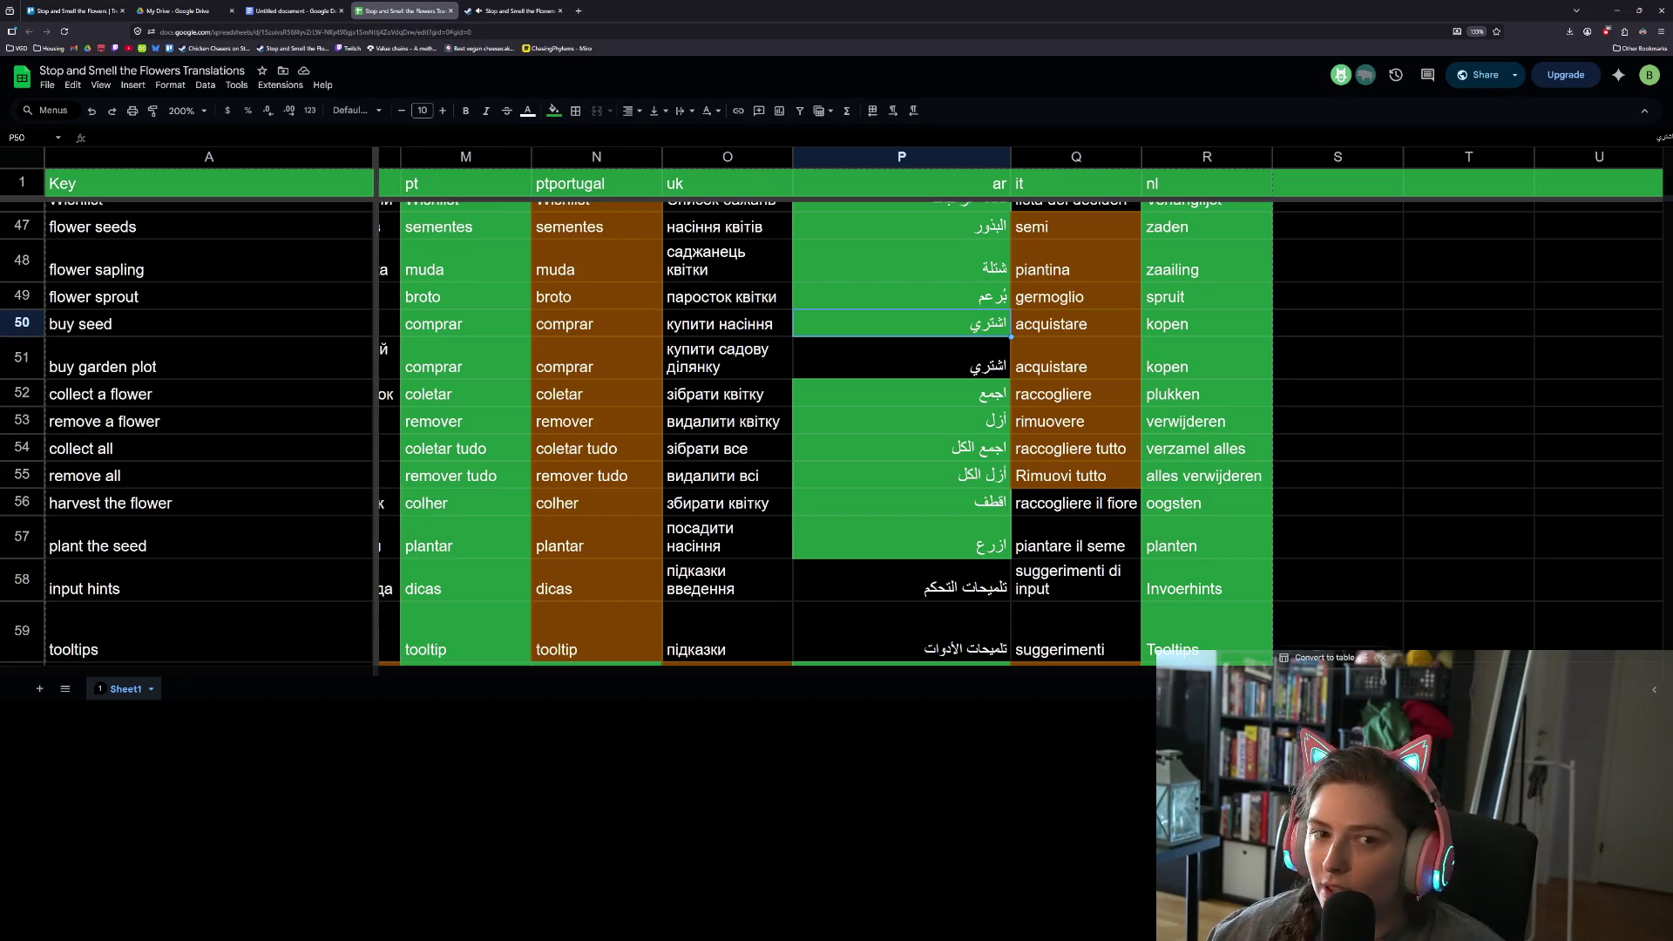
click(1280, 430)
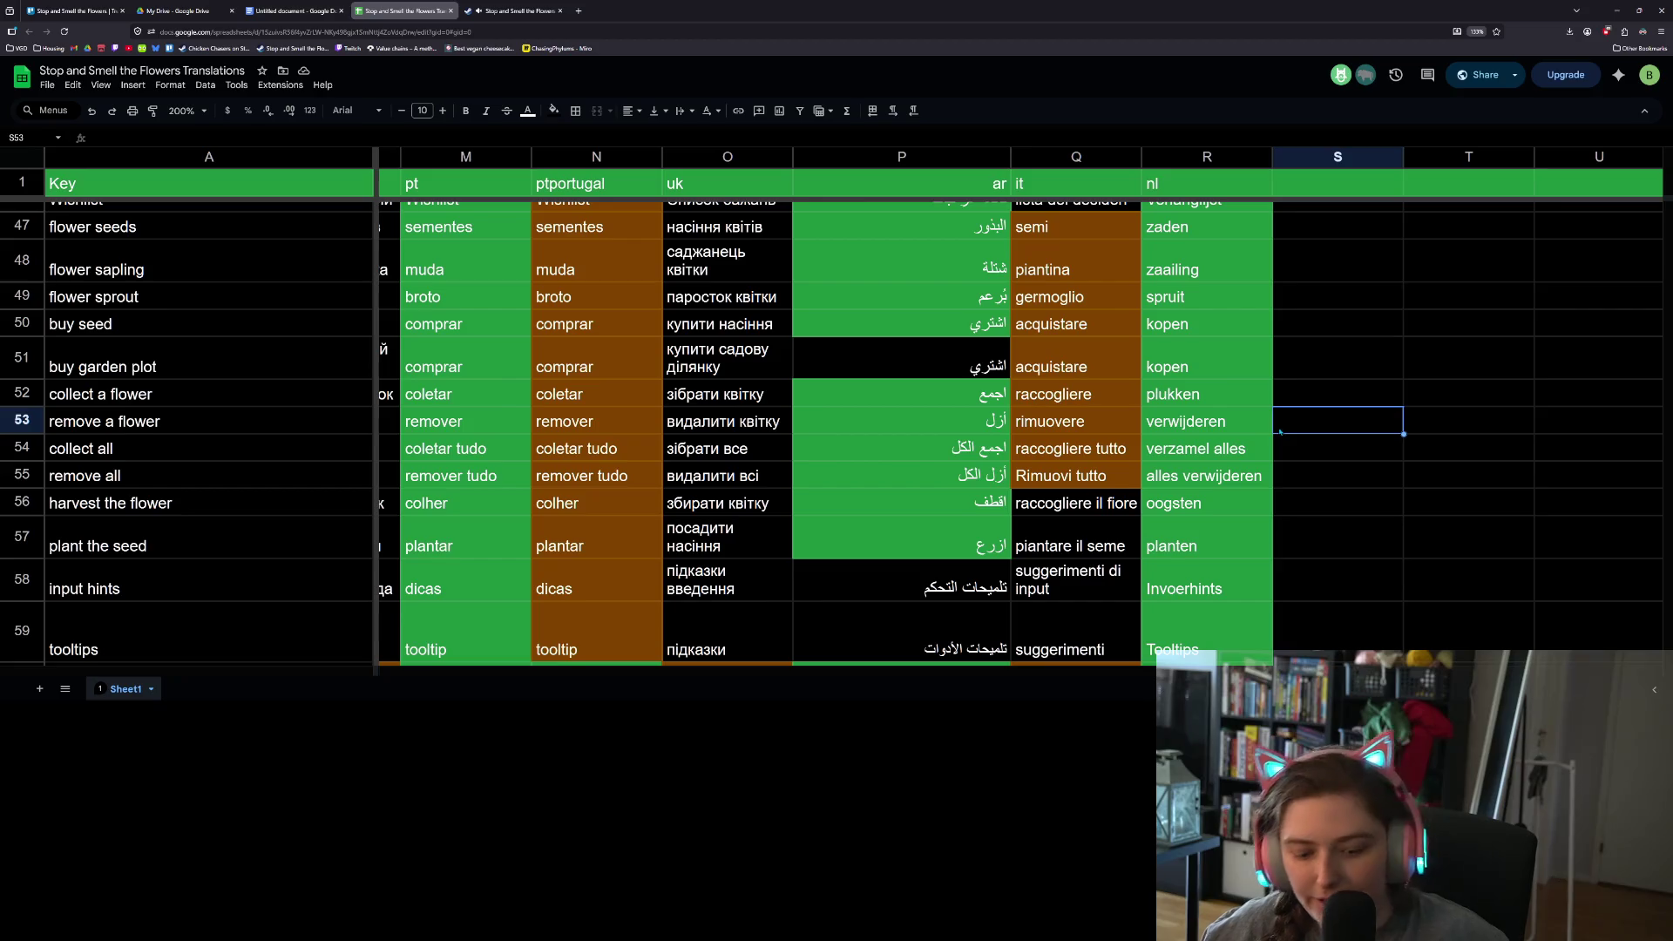
click(47, 85)
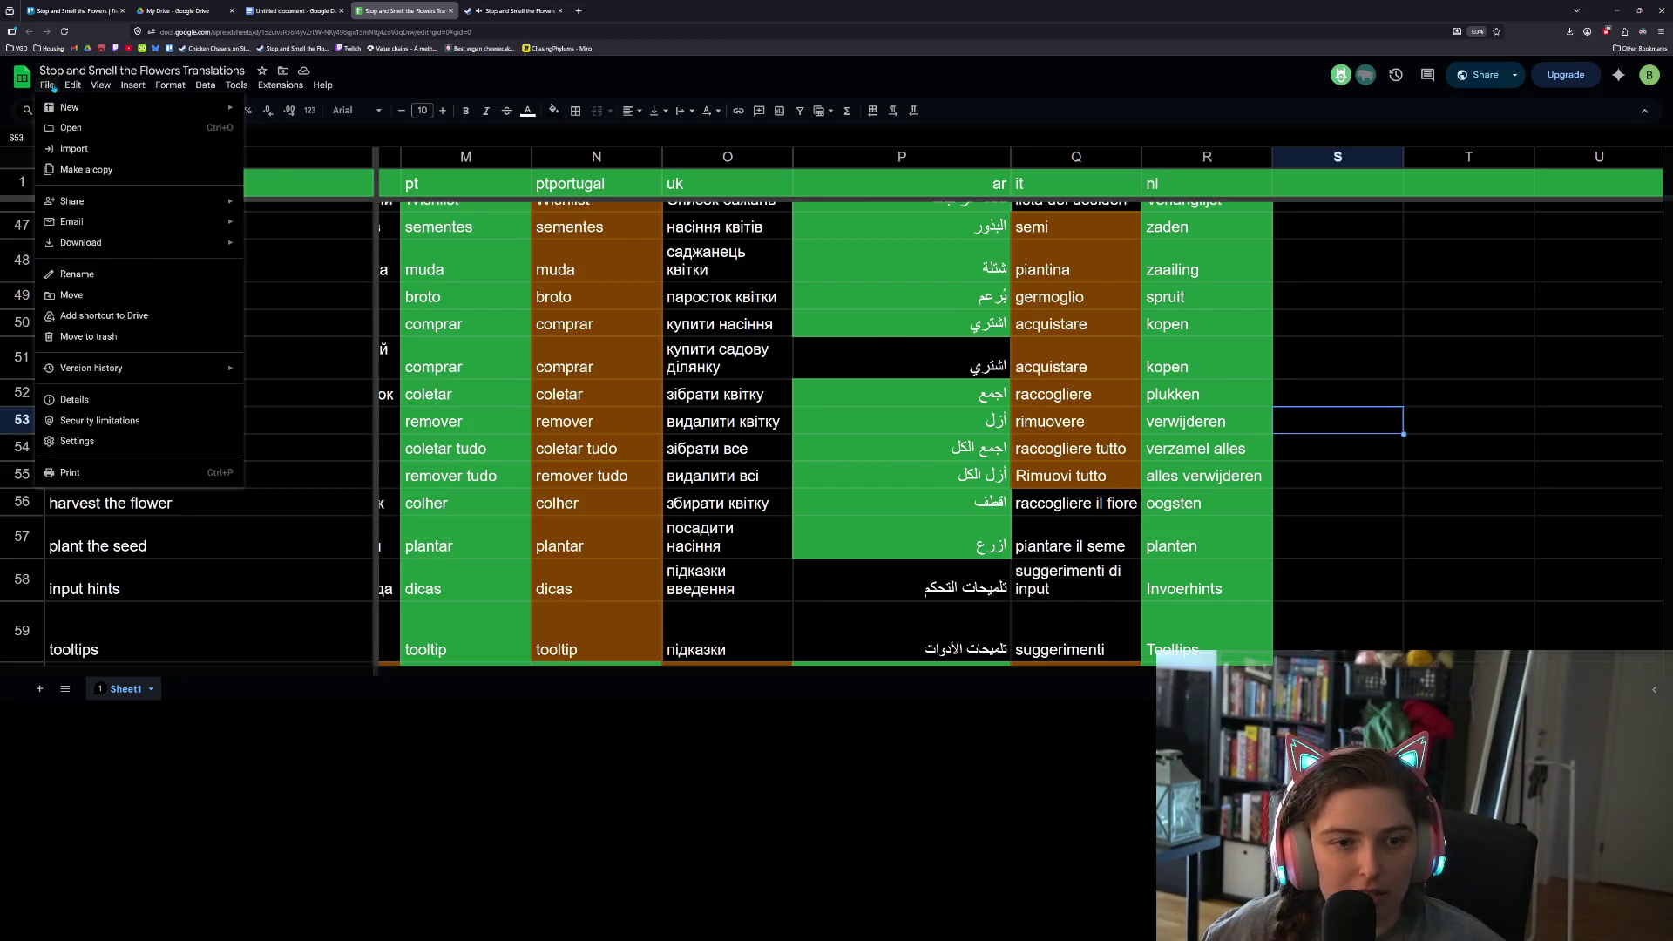
mouse_move(180, 249)
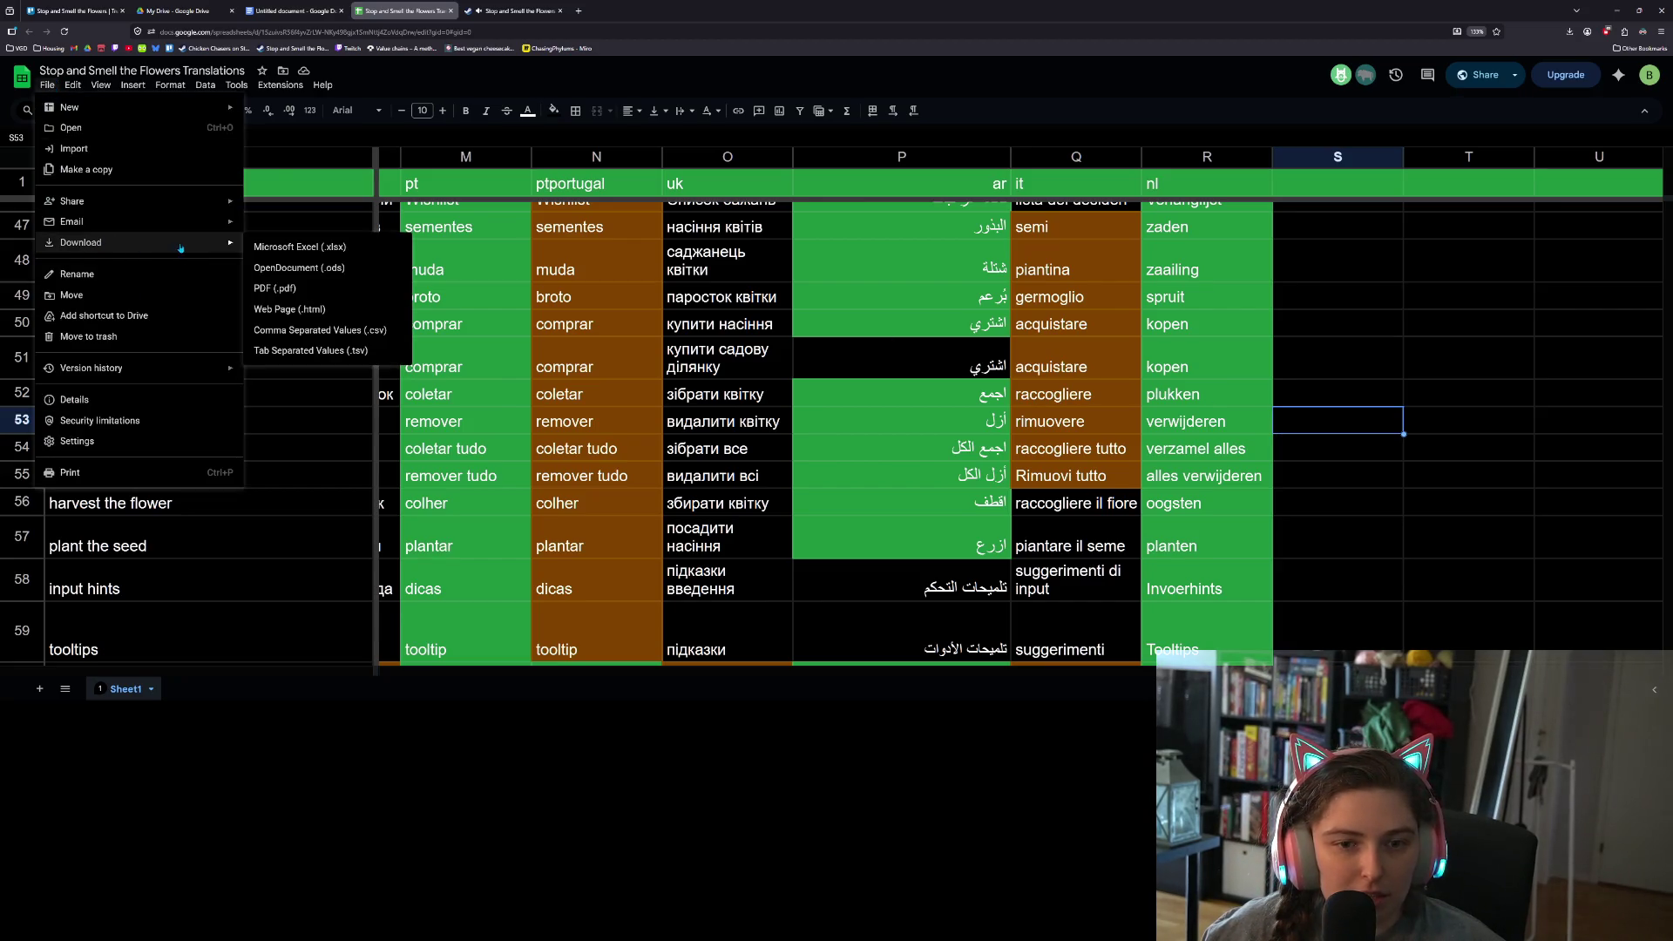
click(333, 336)
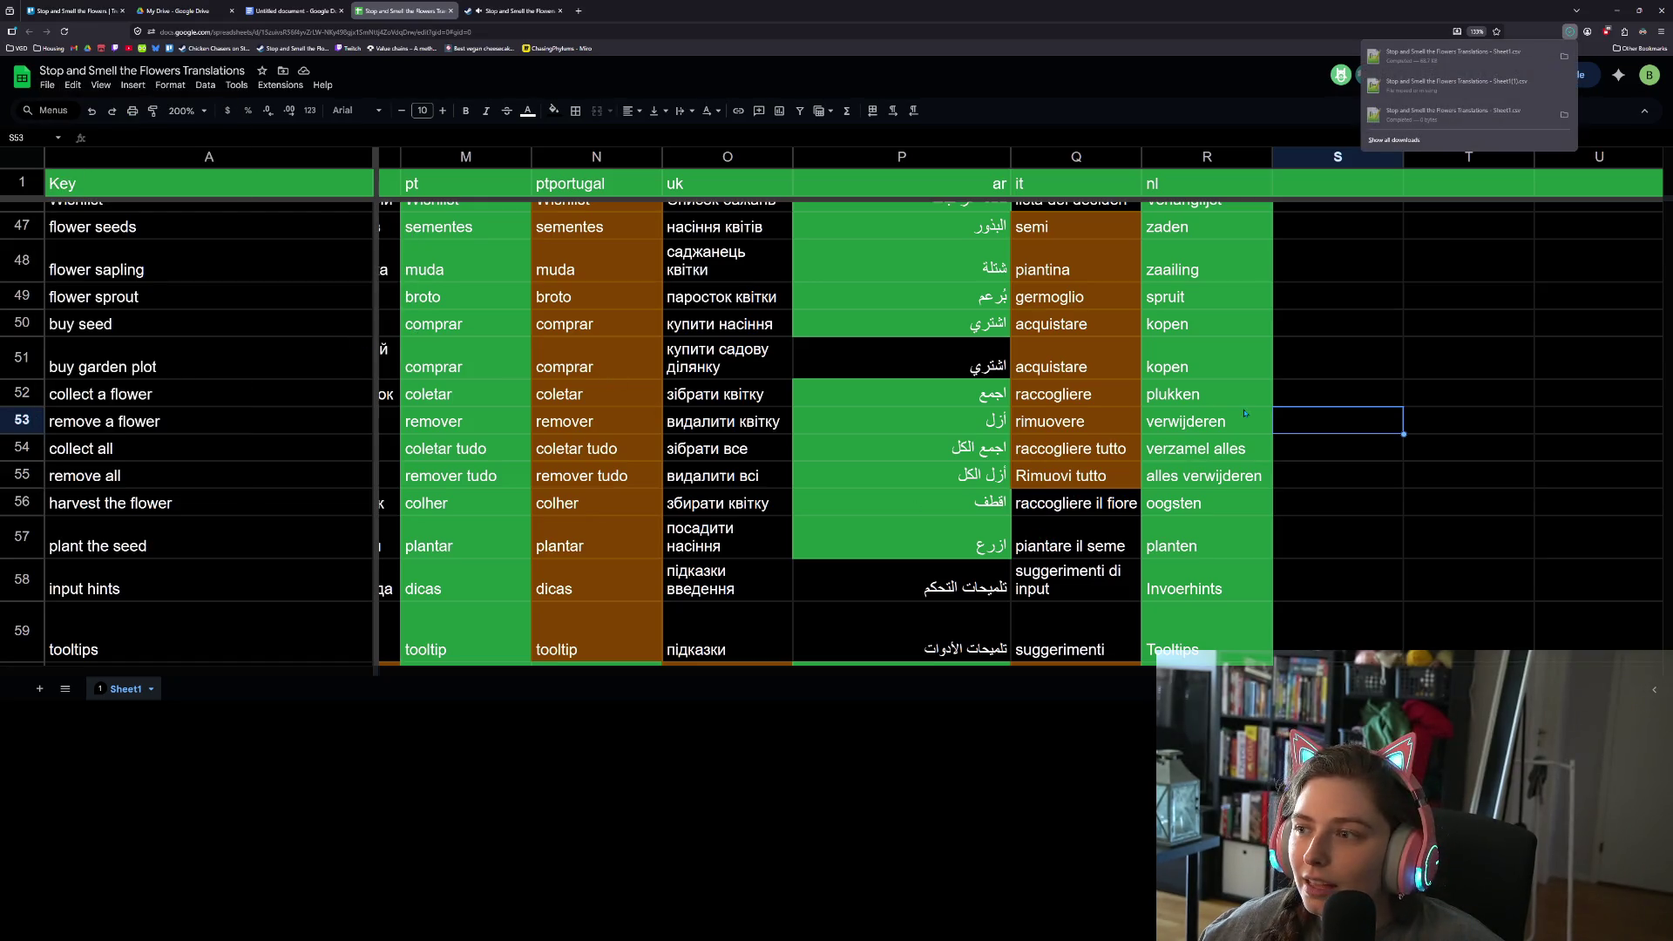
click(1617, 10)
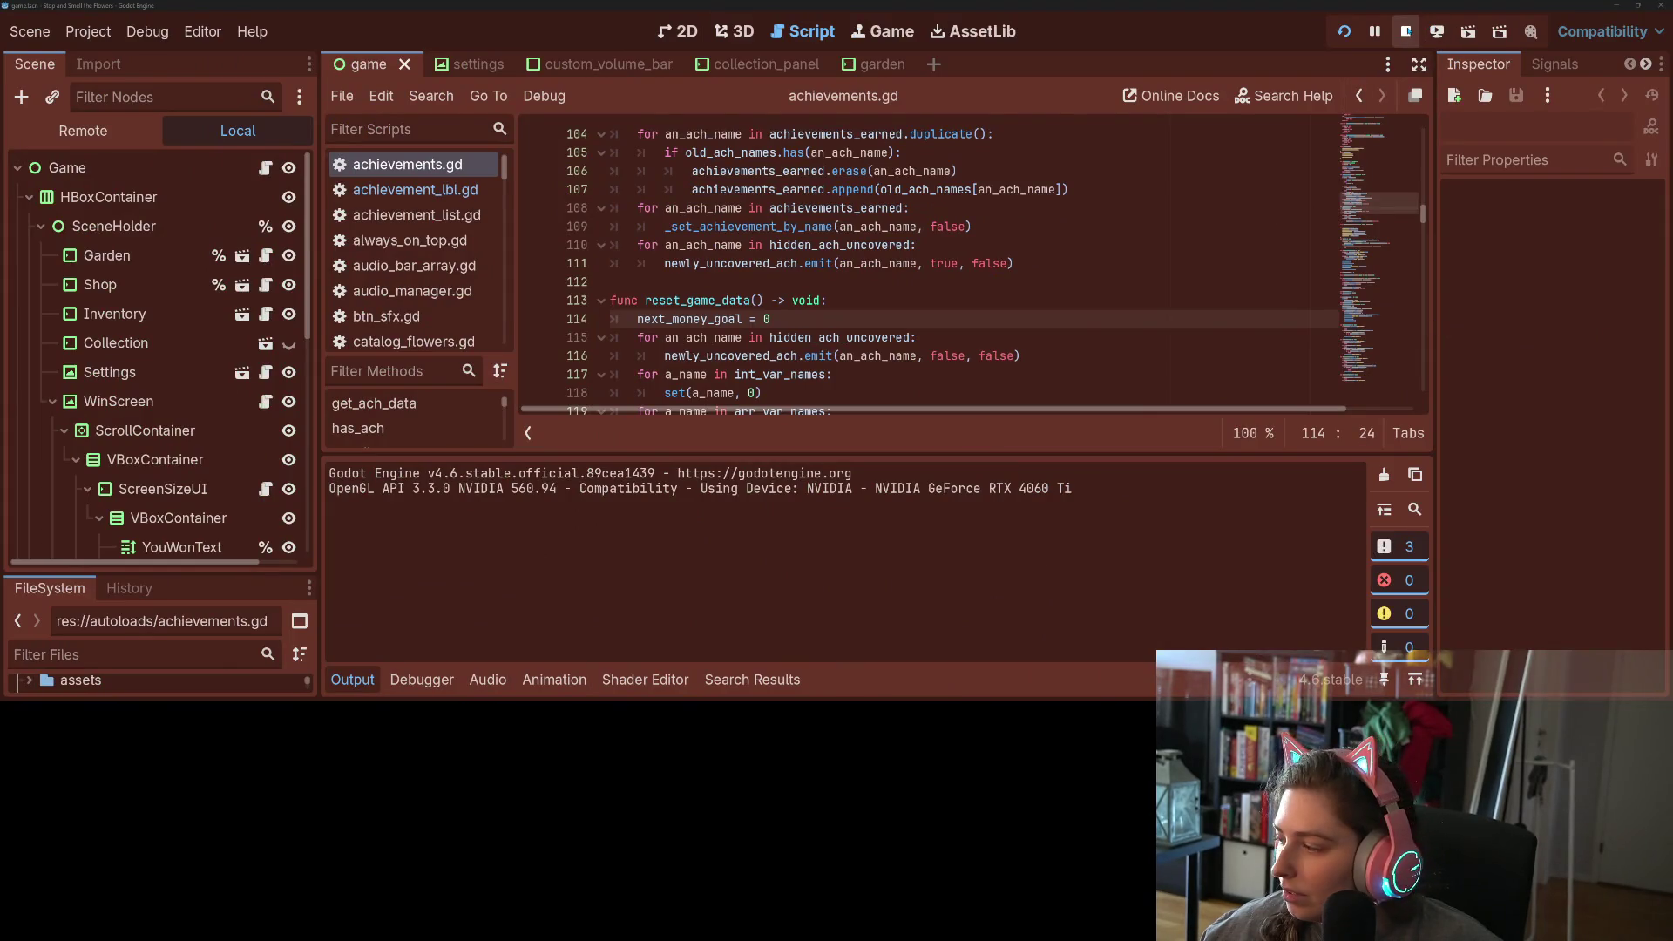
- Stop the running game and open File Explorer on the Downloads folder
click(1406, 32)
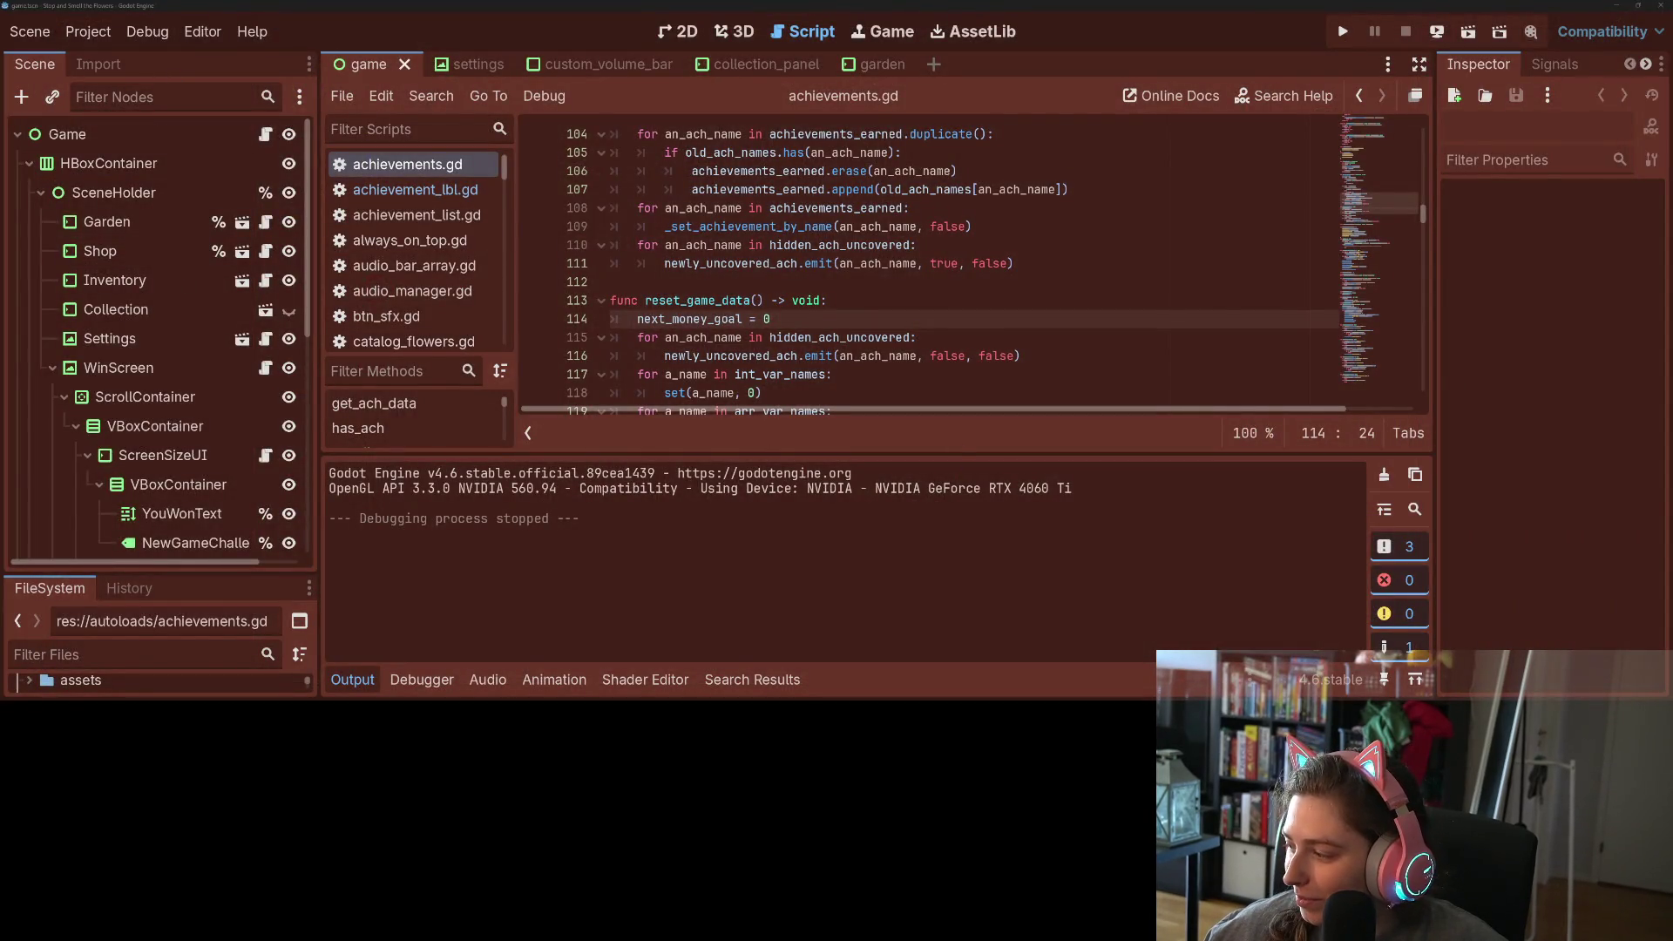
key(super+e)
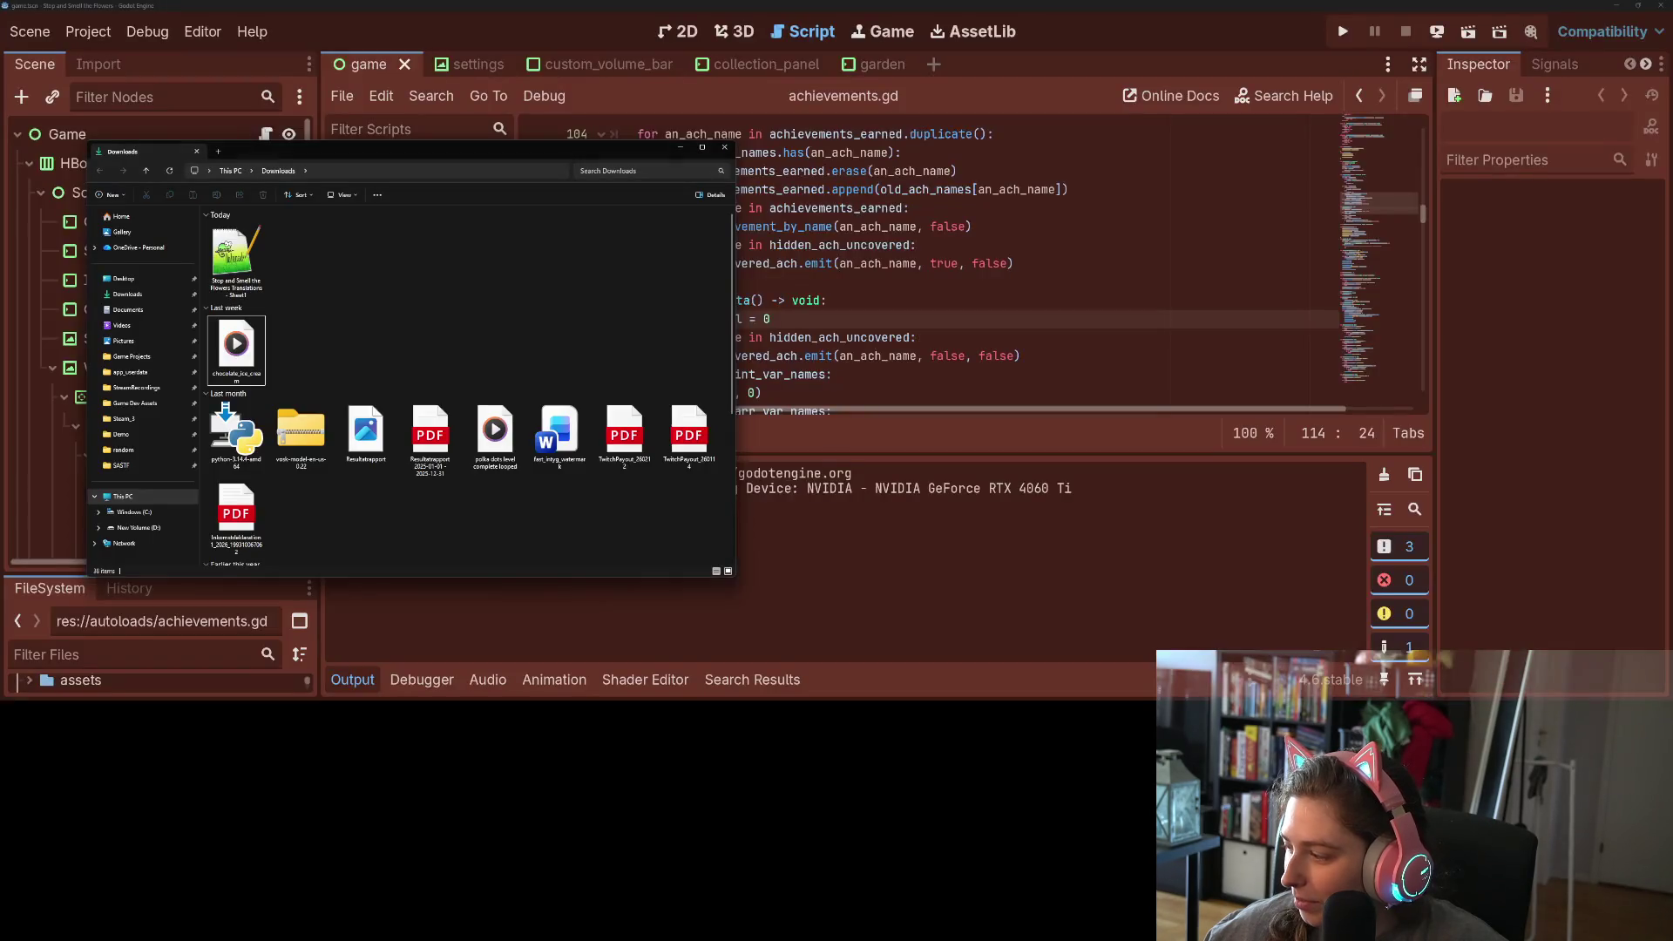
- Rename the downloaded translations CSV to 'Localization Sheet'
key(alt+Tab)
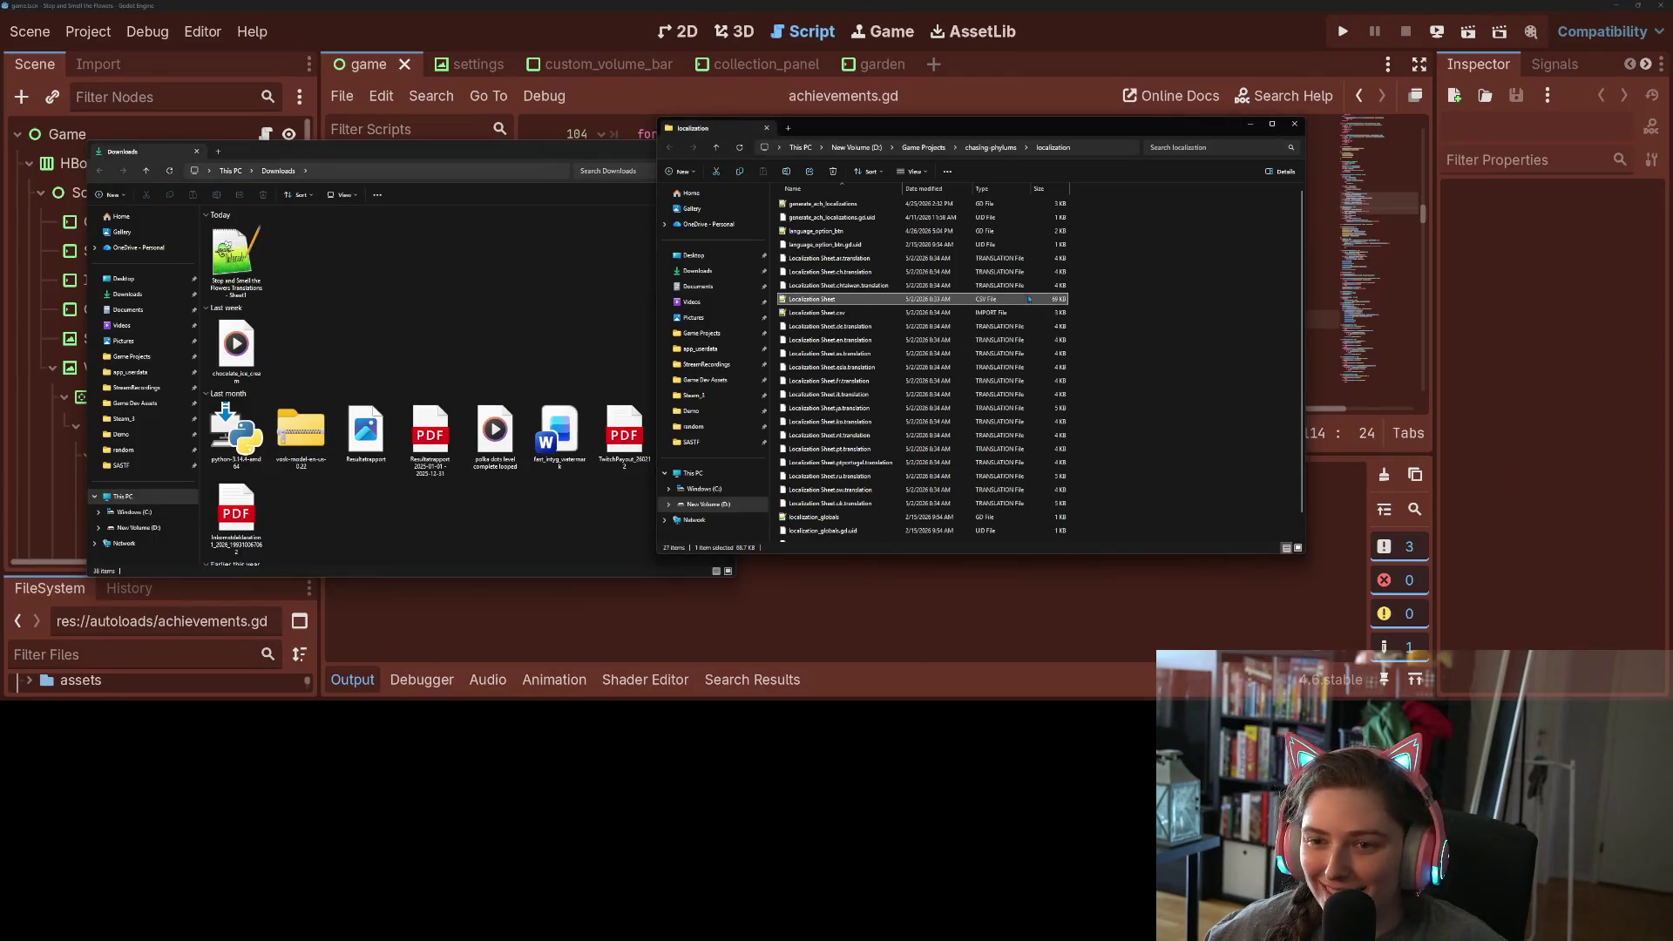
drag(998, 134, 1181, 210)
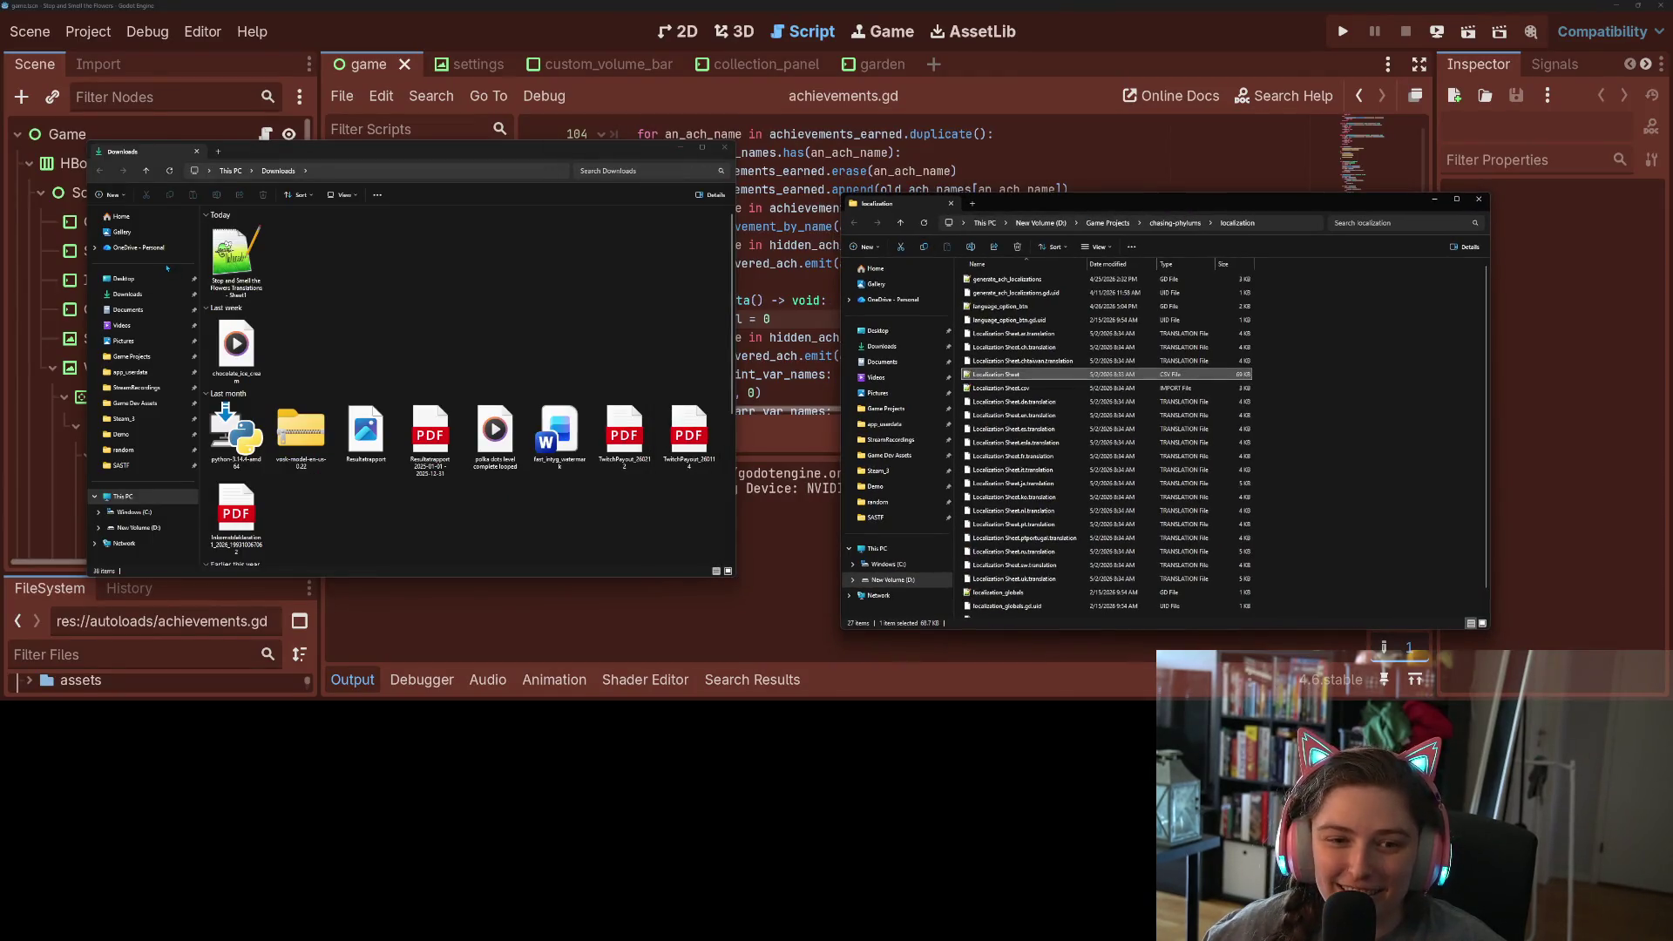
click(236, 261)
right_click(251, 261)
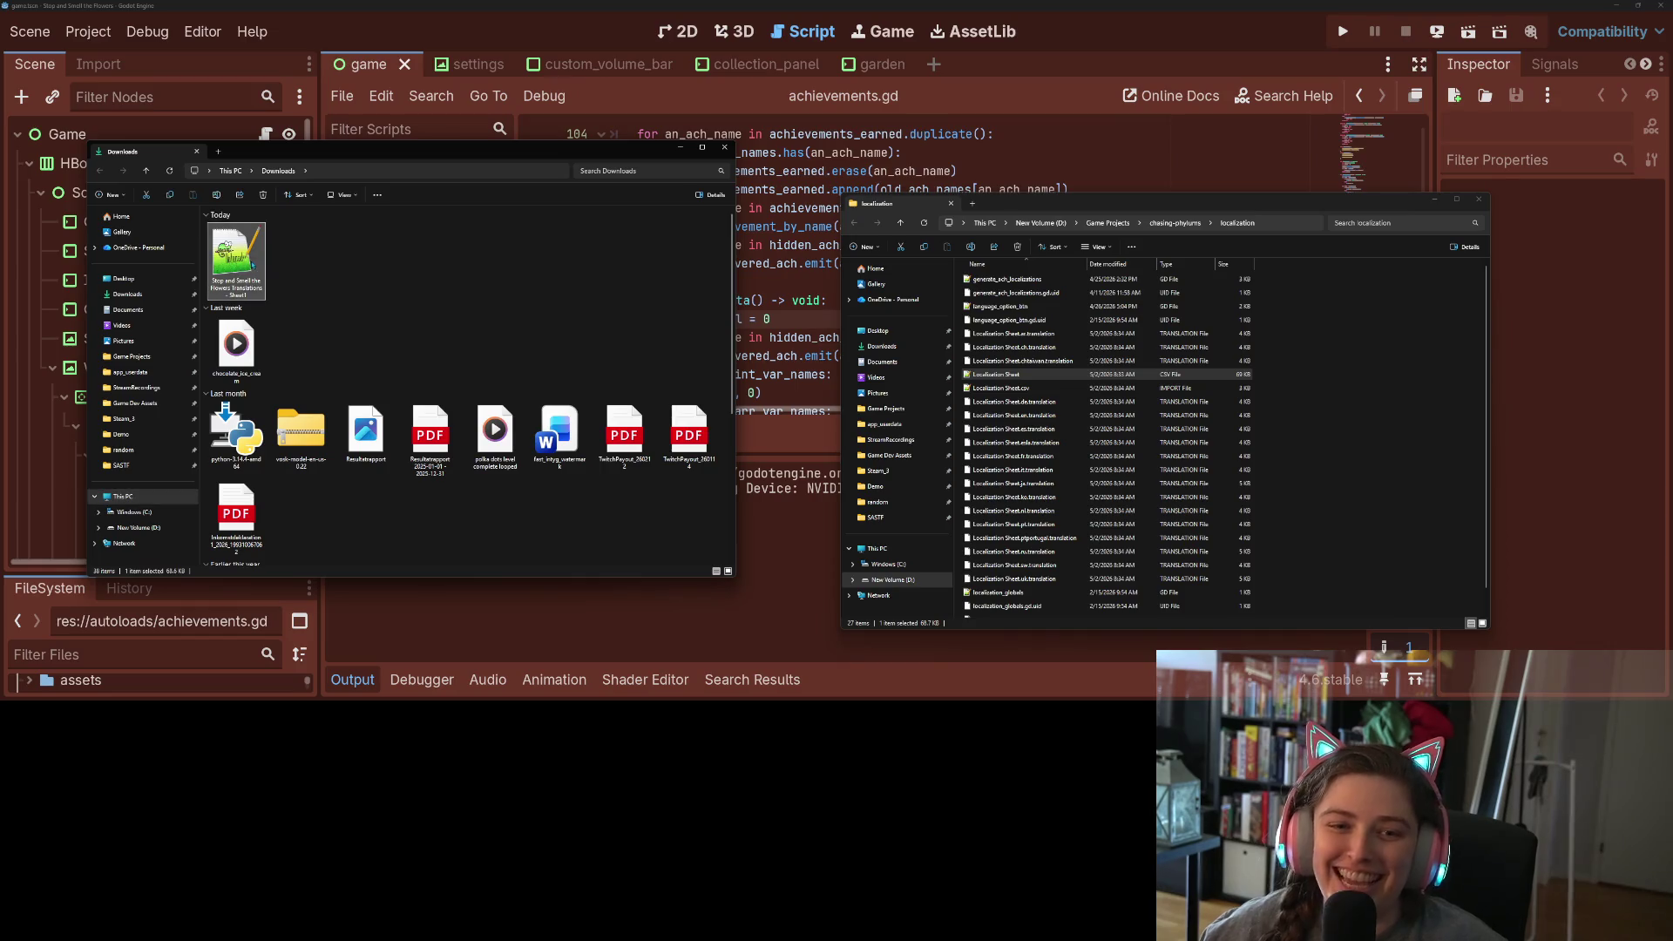
click(326, 278)
key(BackSpace)
text(Localization Sheet)
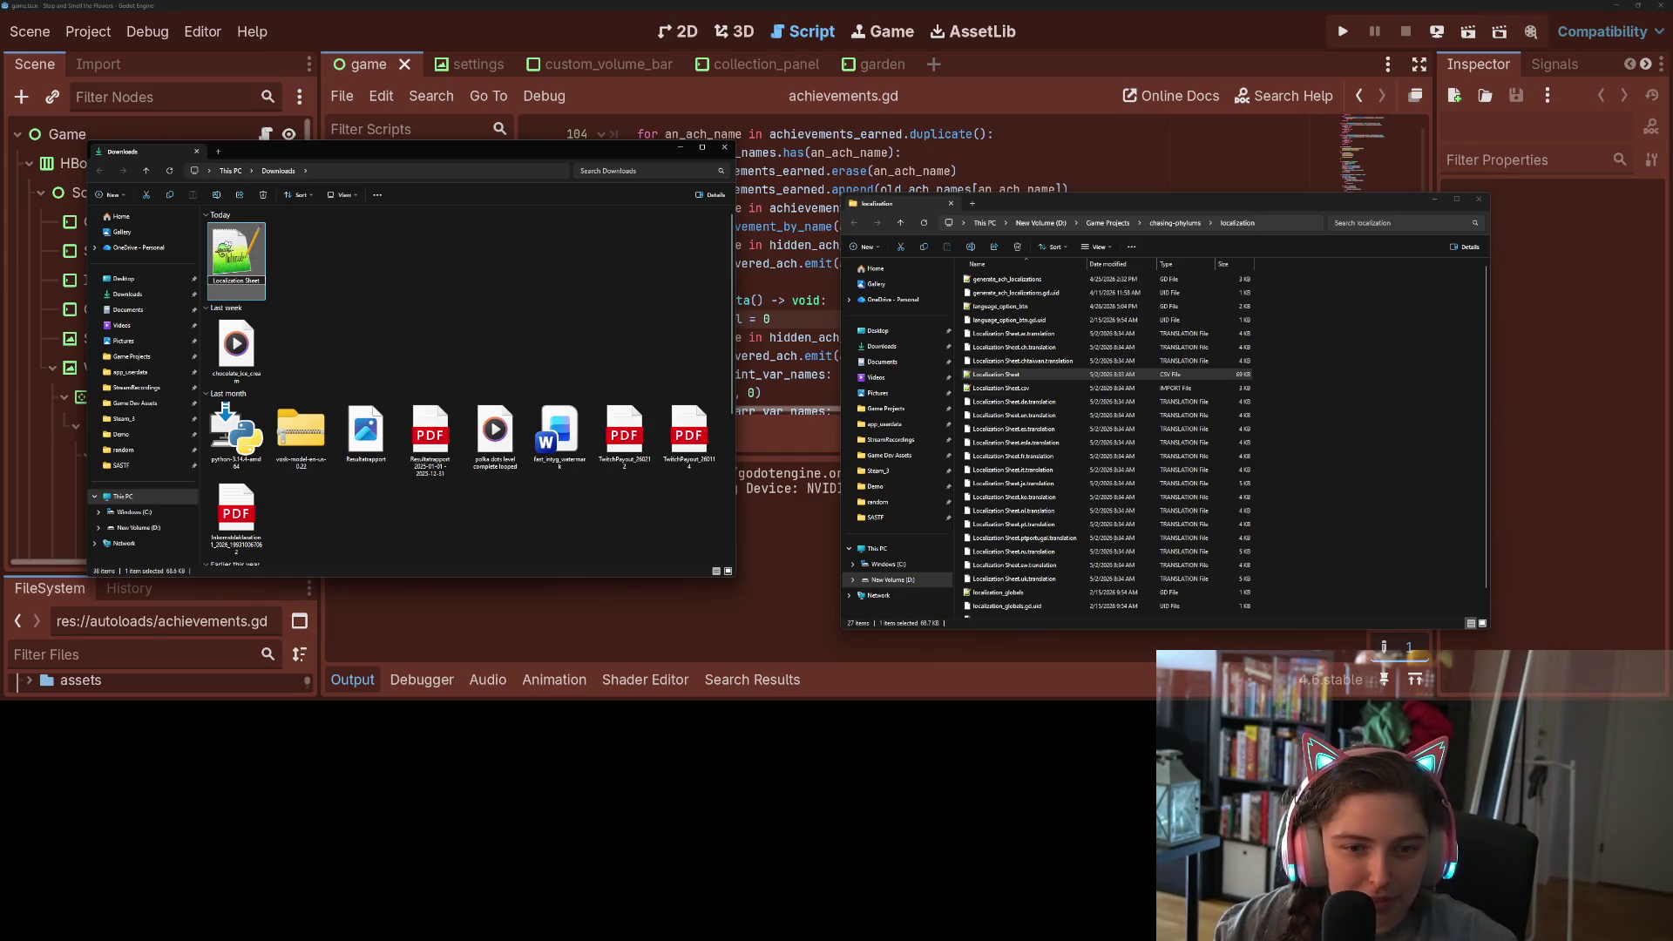
- Move it into the localization folder, replacing the old copy, and minimize Downloads
scroll(325, 279, down, 1)
mouse_move(236, 252)
mouse_down()
mouse_move(959, 348)
mouse_move(1046, 418)
mouse_up()
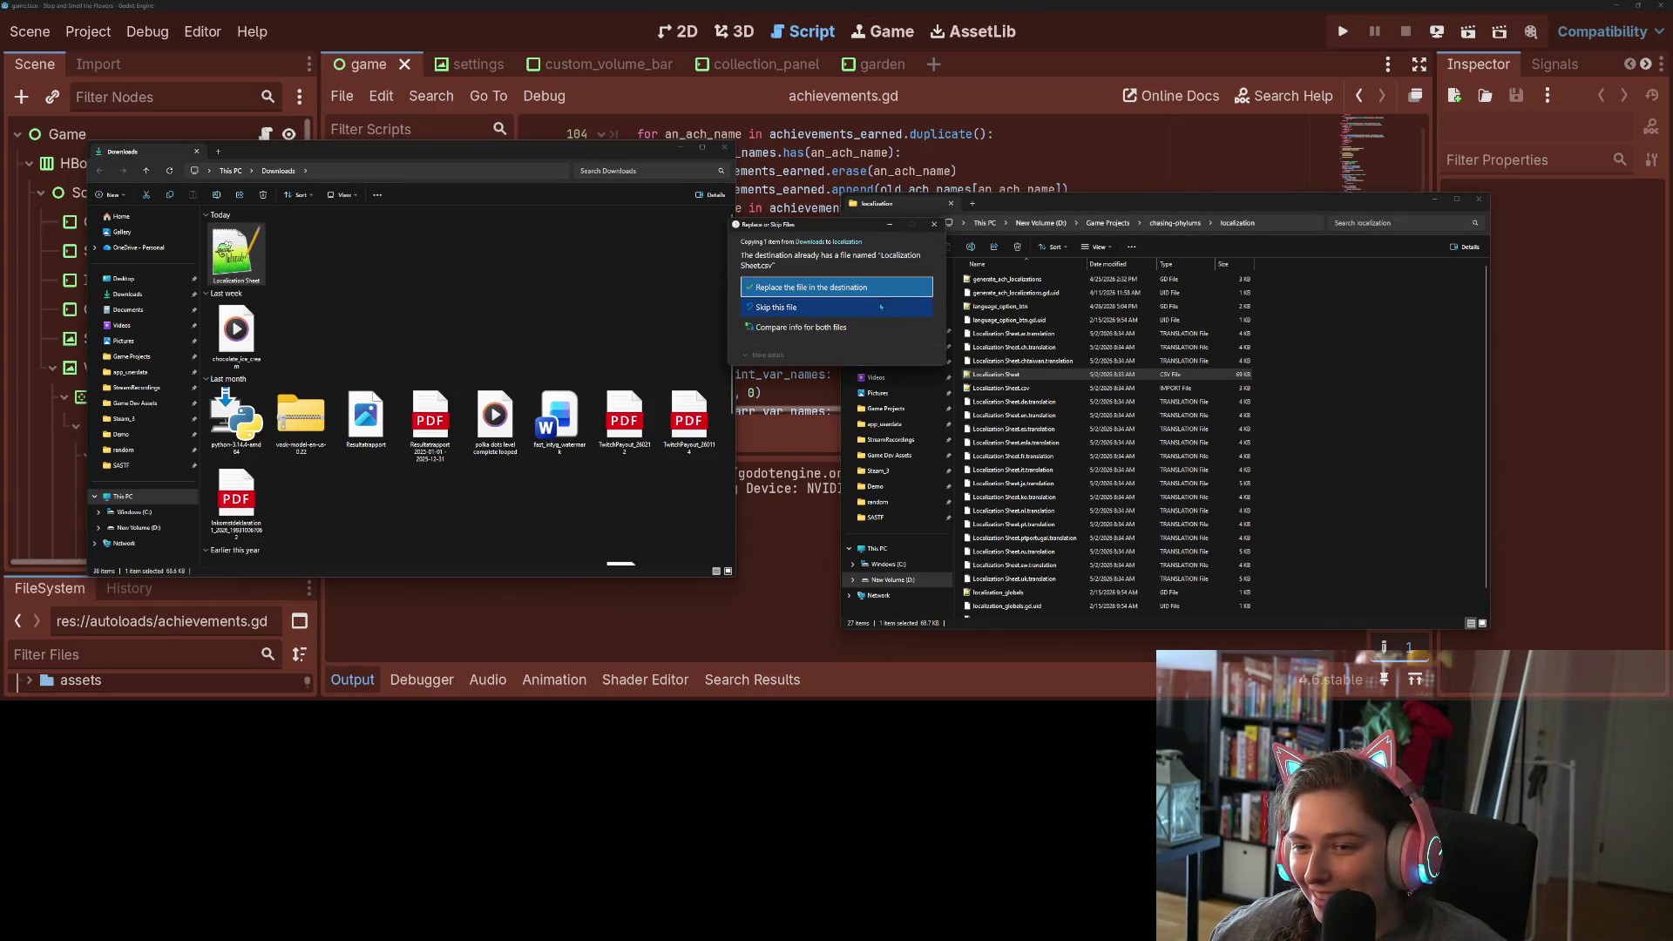
click(867, 288)
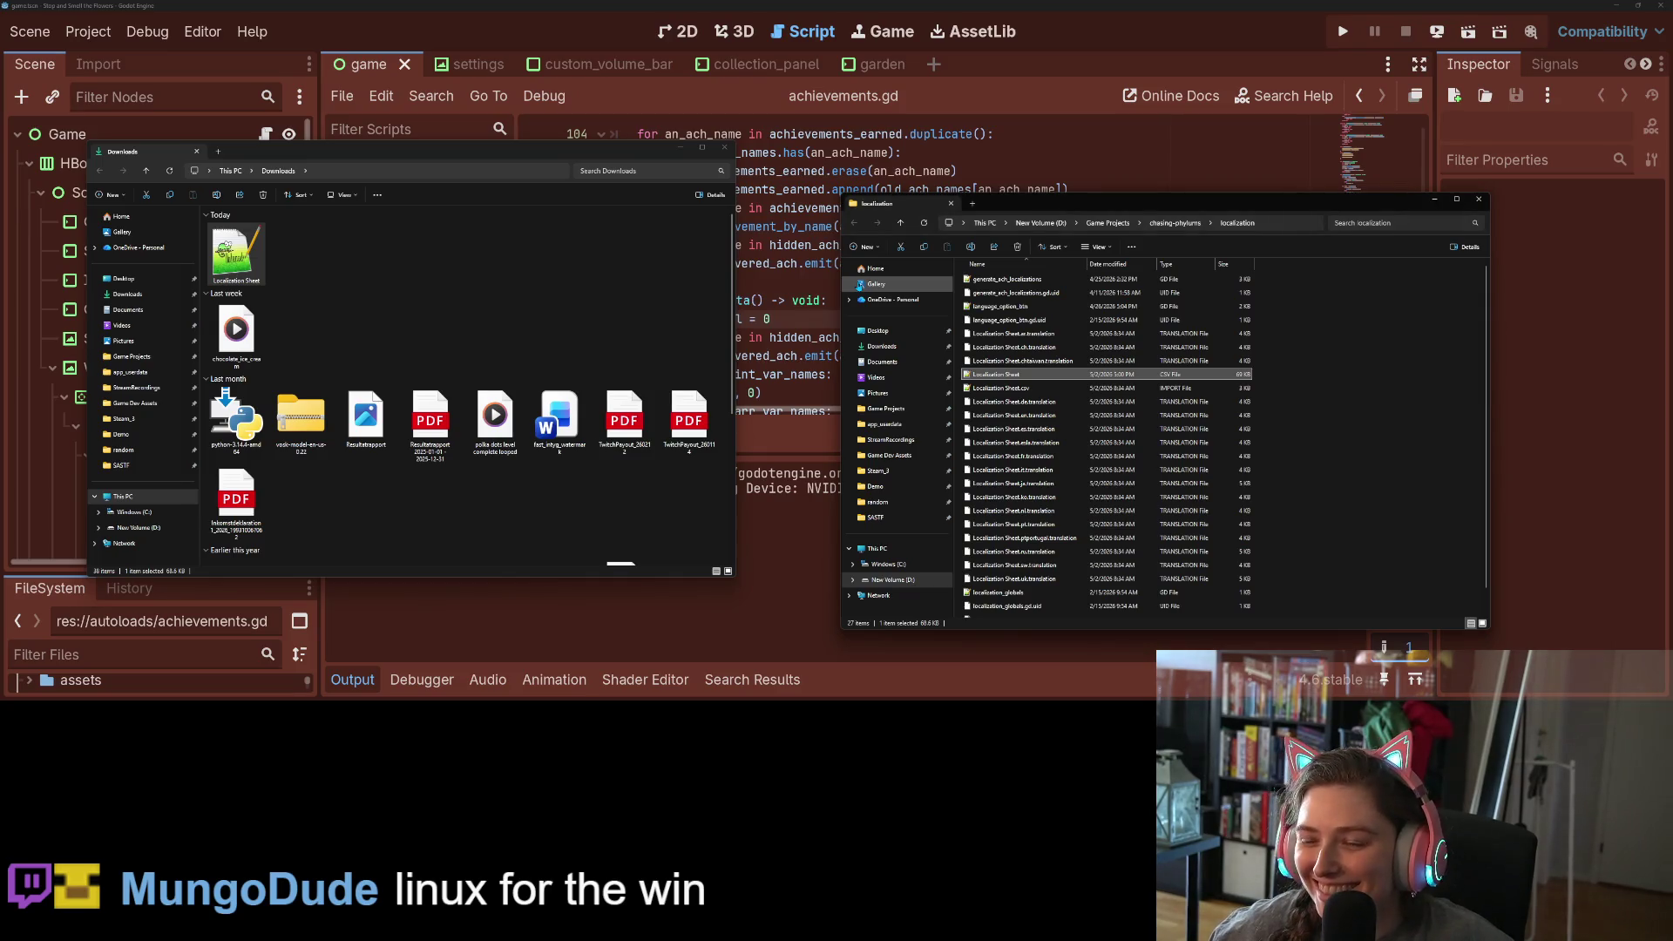
click(682, 149)
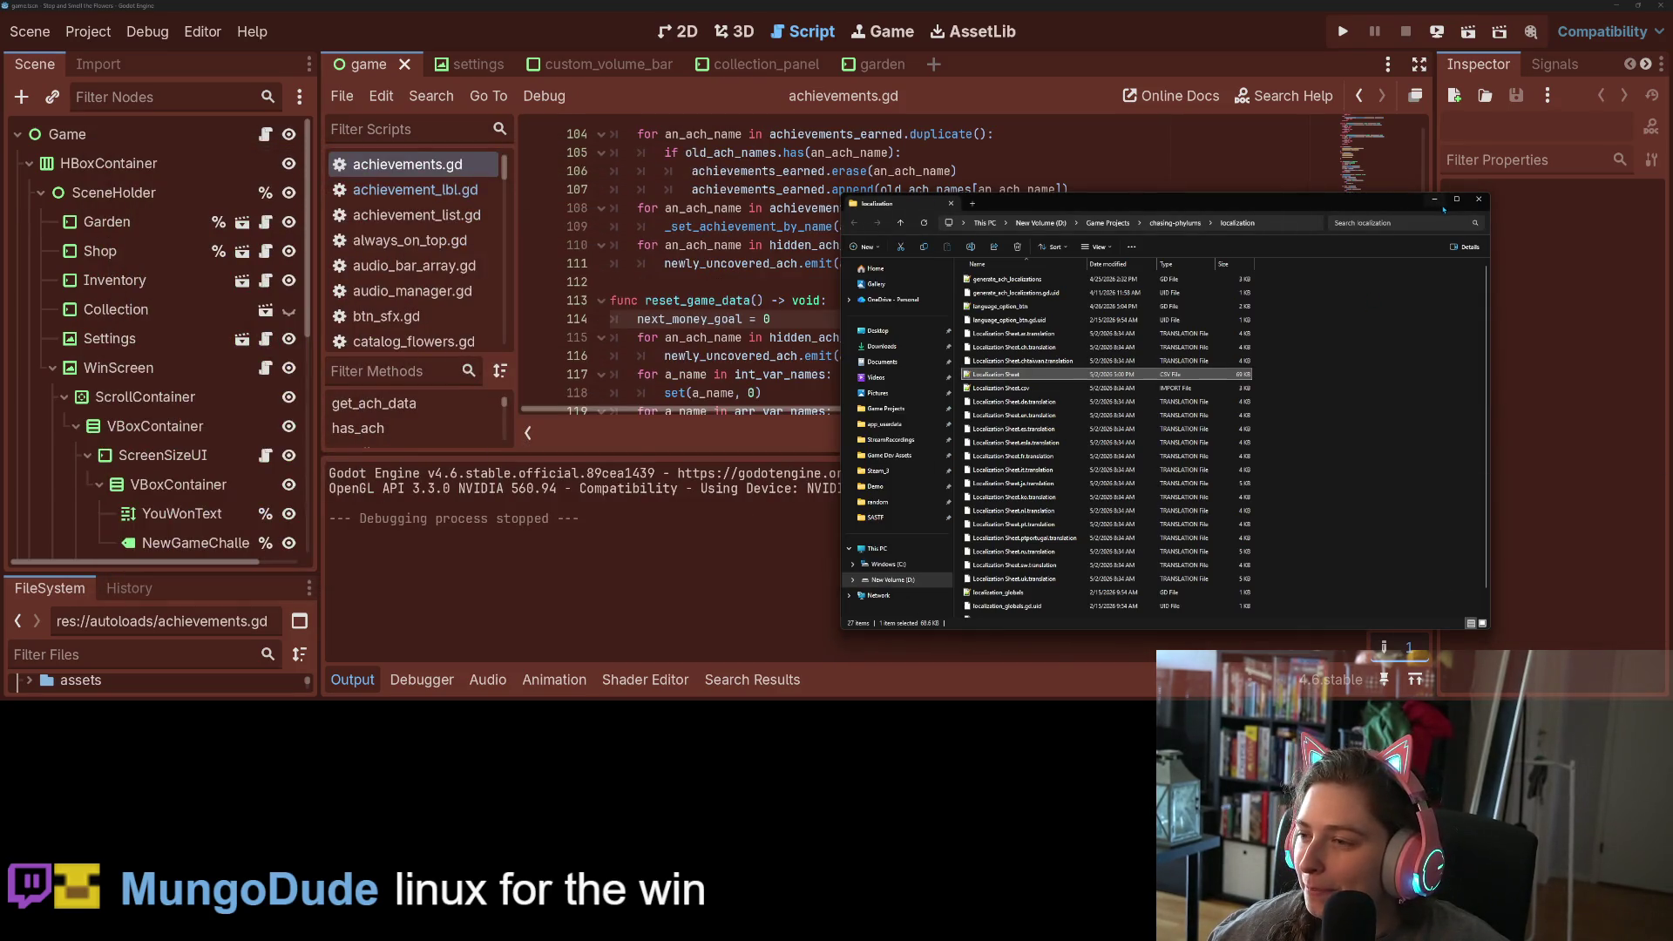
- Hide Explorer and the Output panel, then run the project to see the Arabic interface
click(1443, 208)
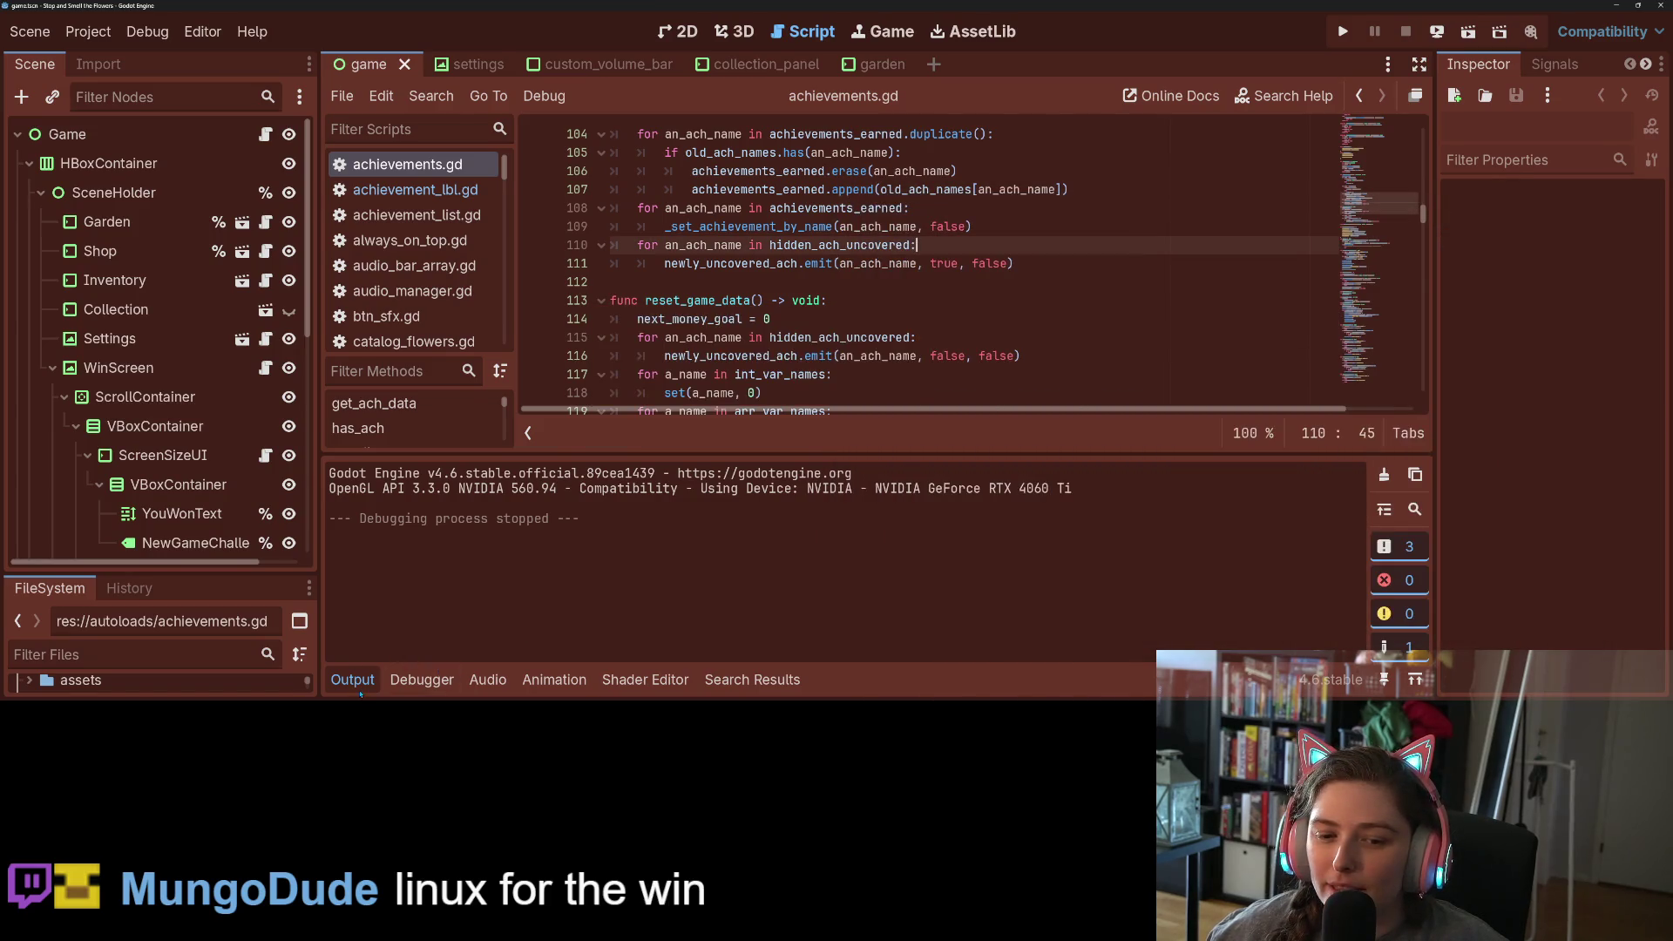
click(360, 693)
click(861, 522)
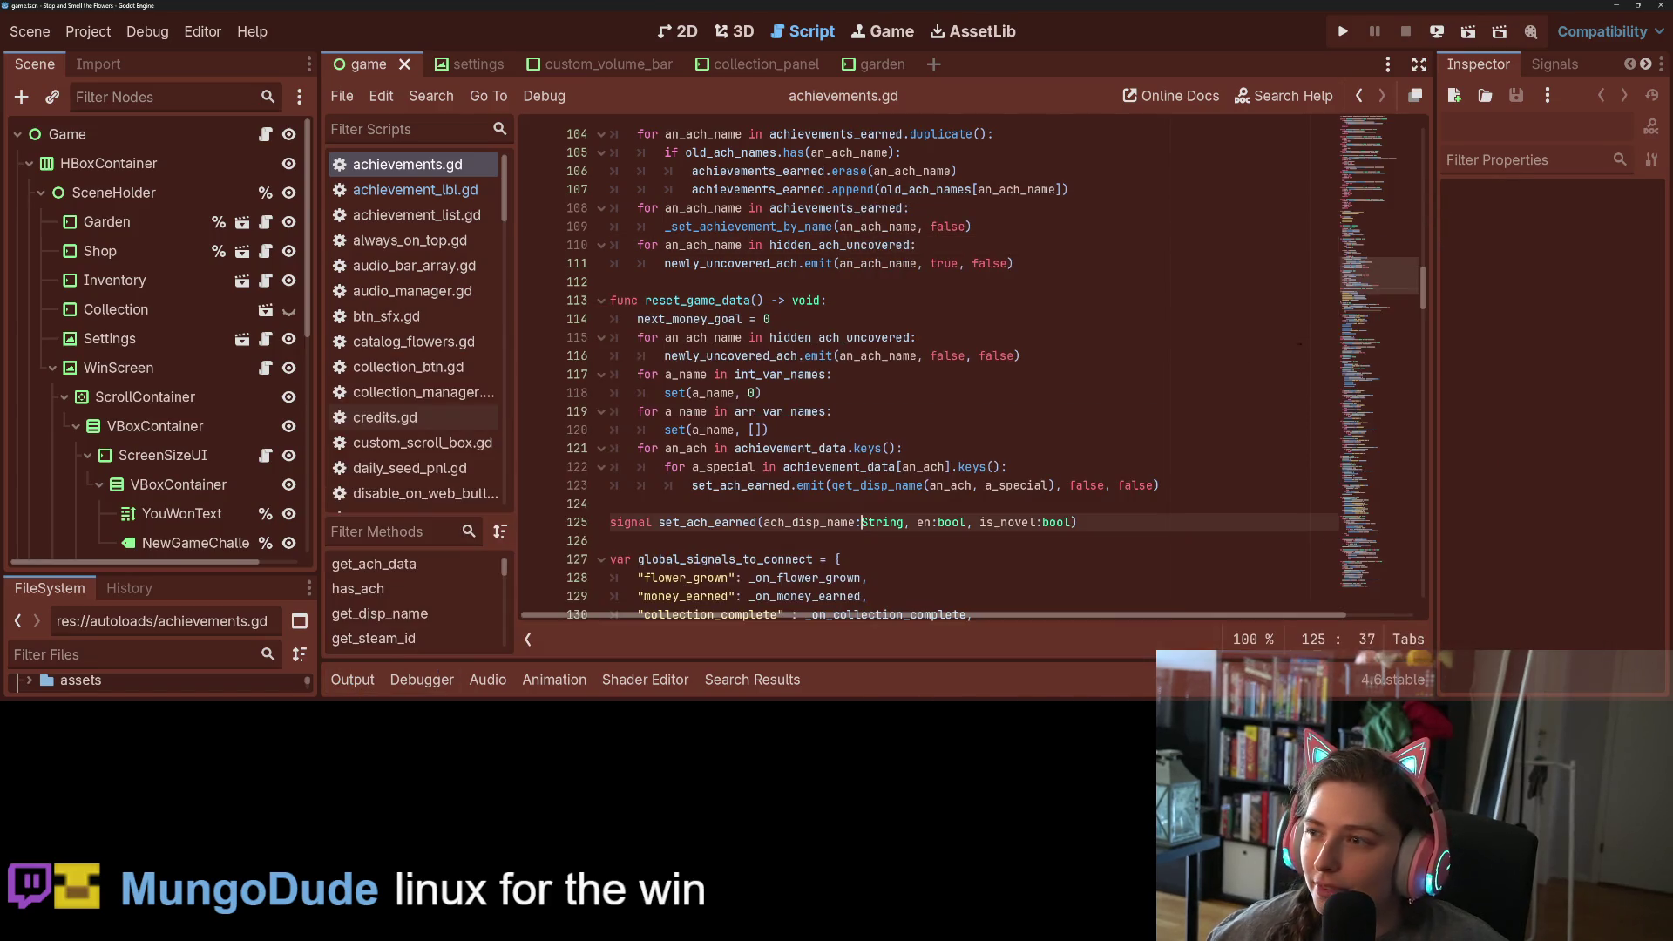
click(1343, 32)
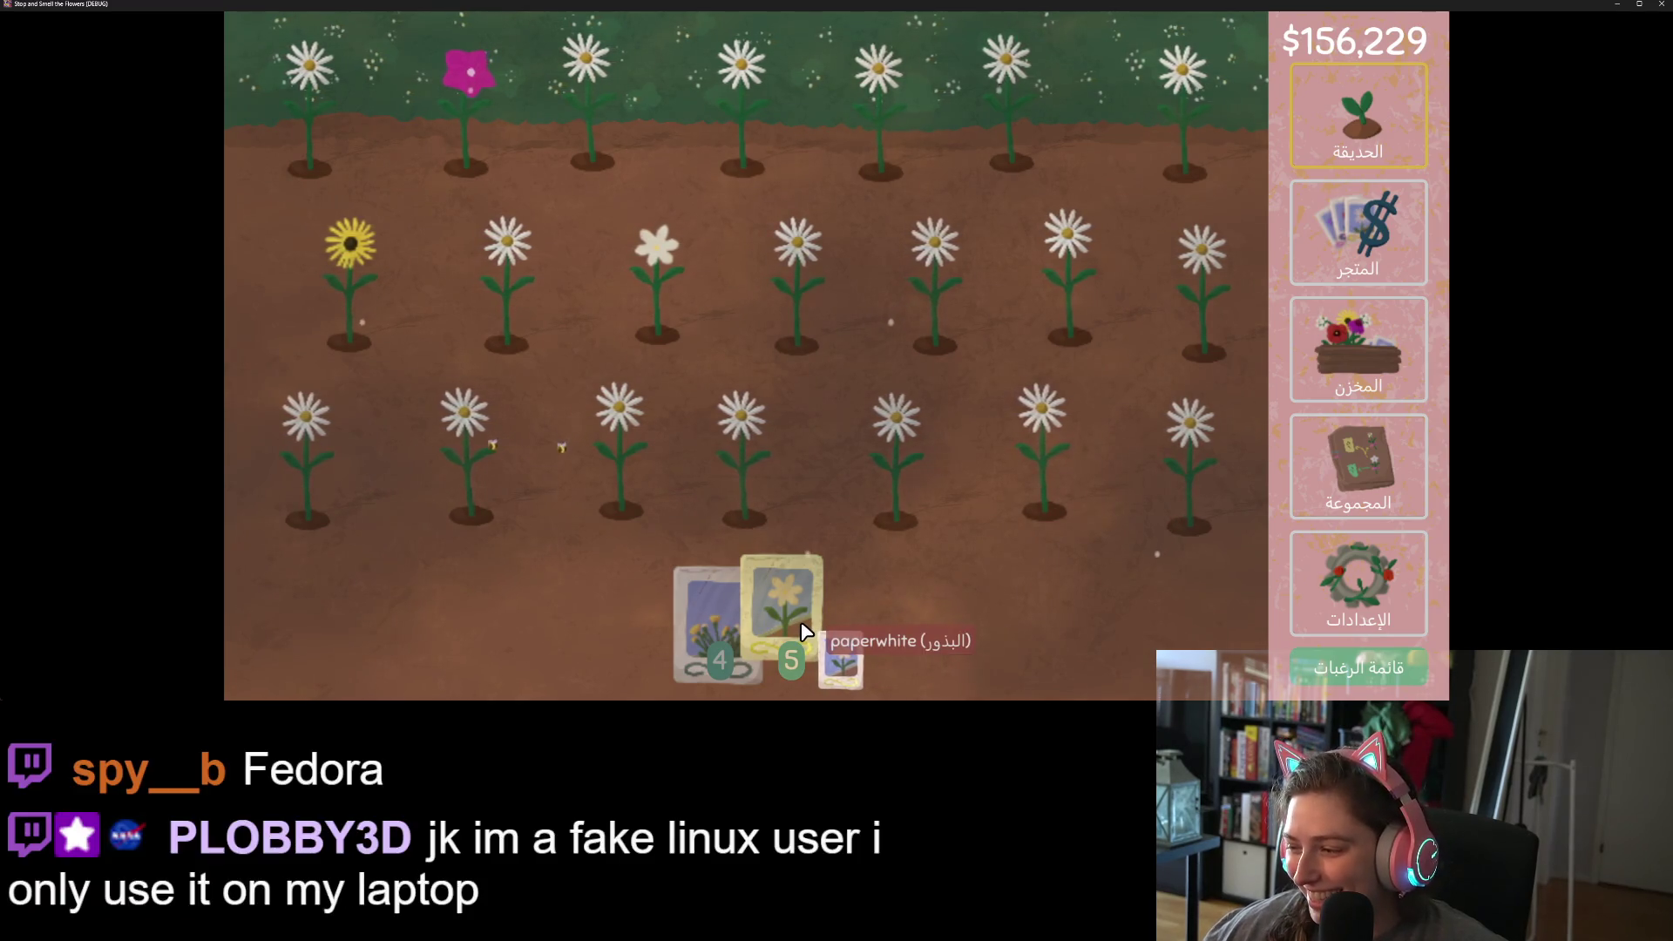
- Plant a seed in row two, harvest four grown daisies, then go to the shop
click(1188, 293)
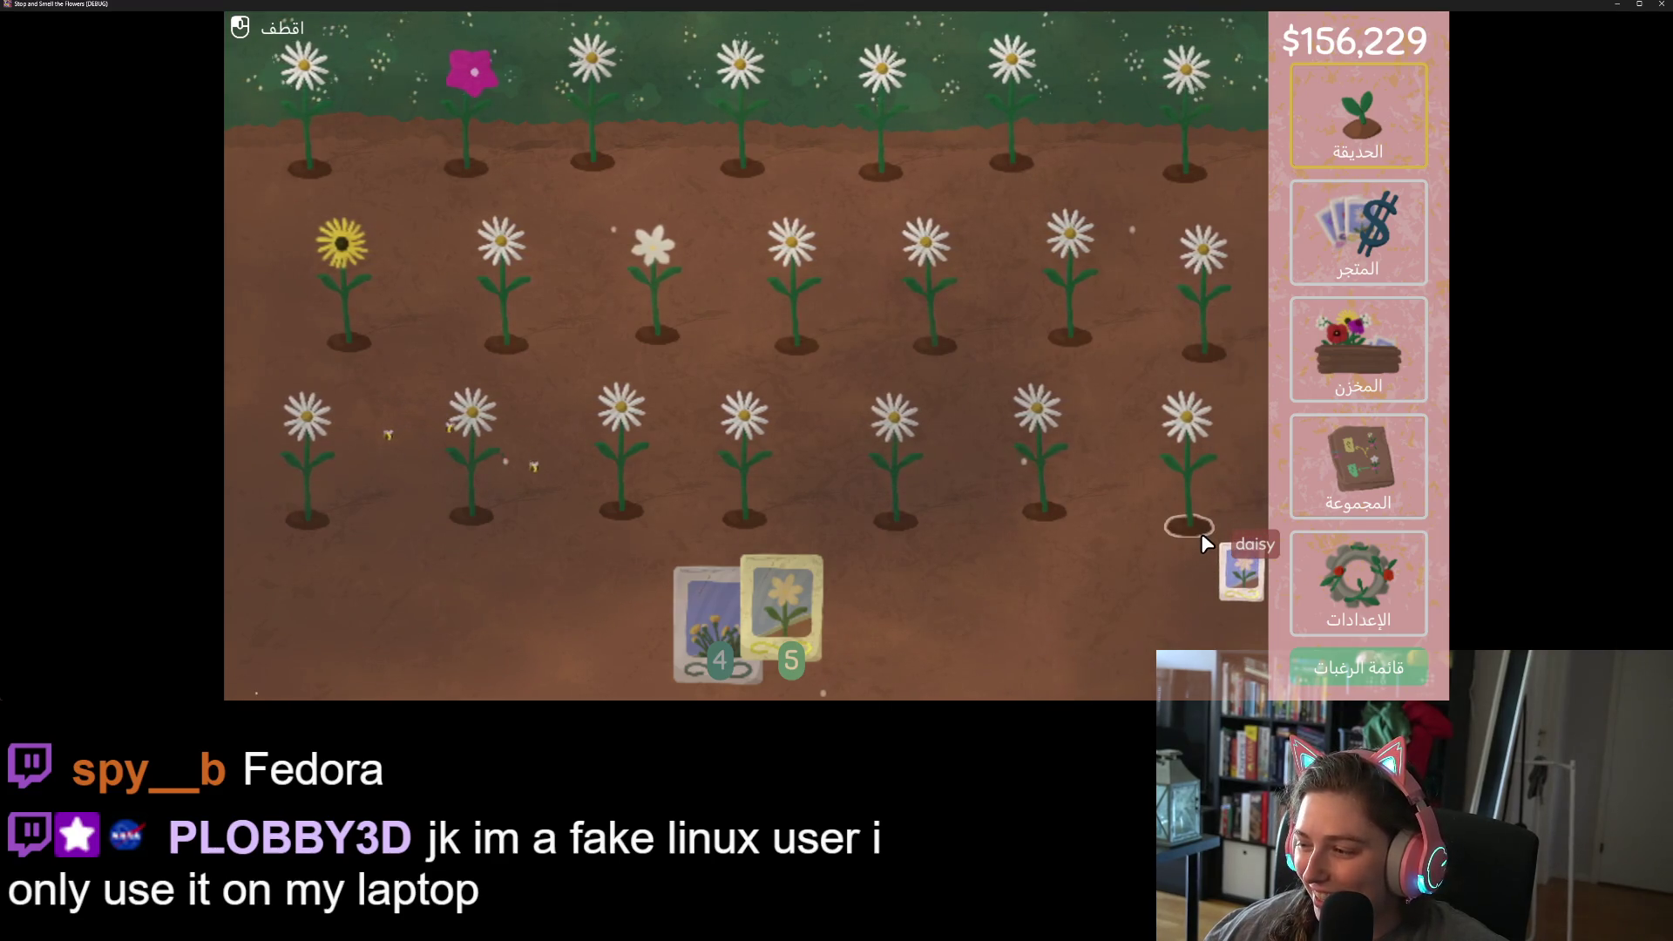
click(1200, 514)
click(1192, 157)
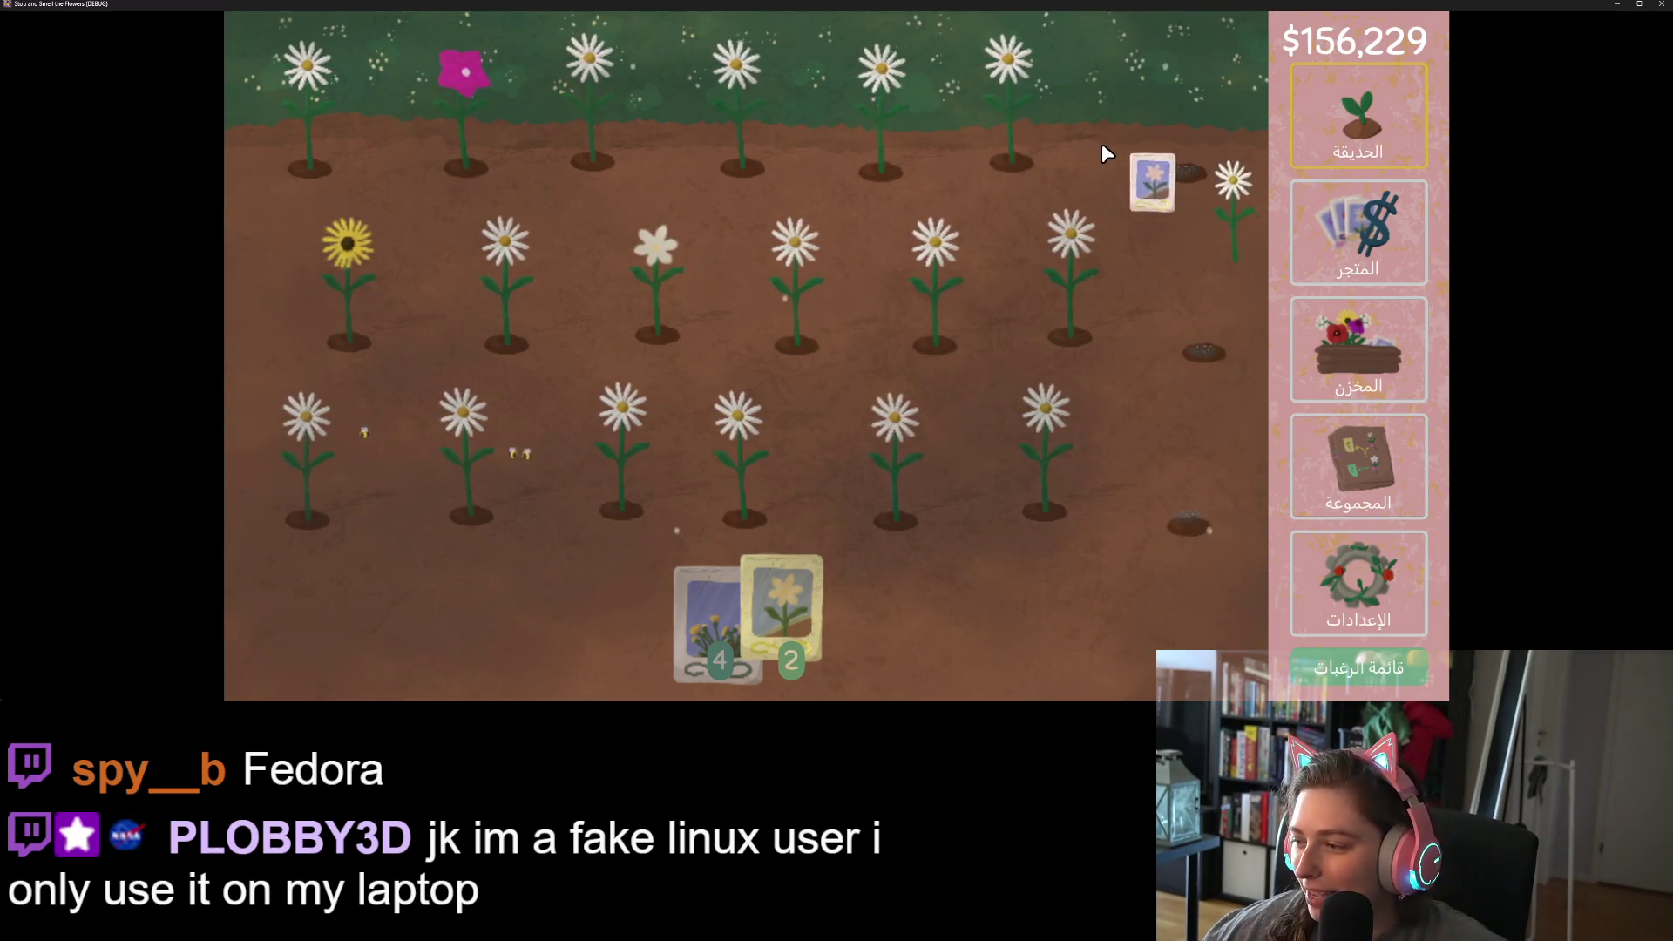
click(1081, 174)
click(1044, 146)
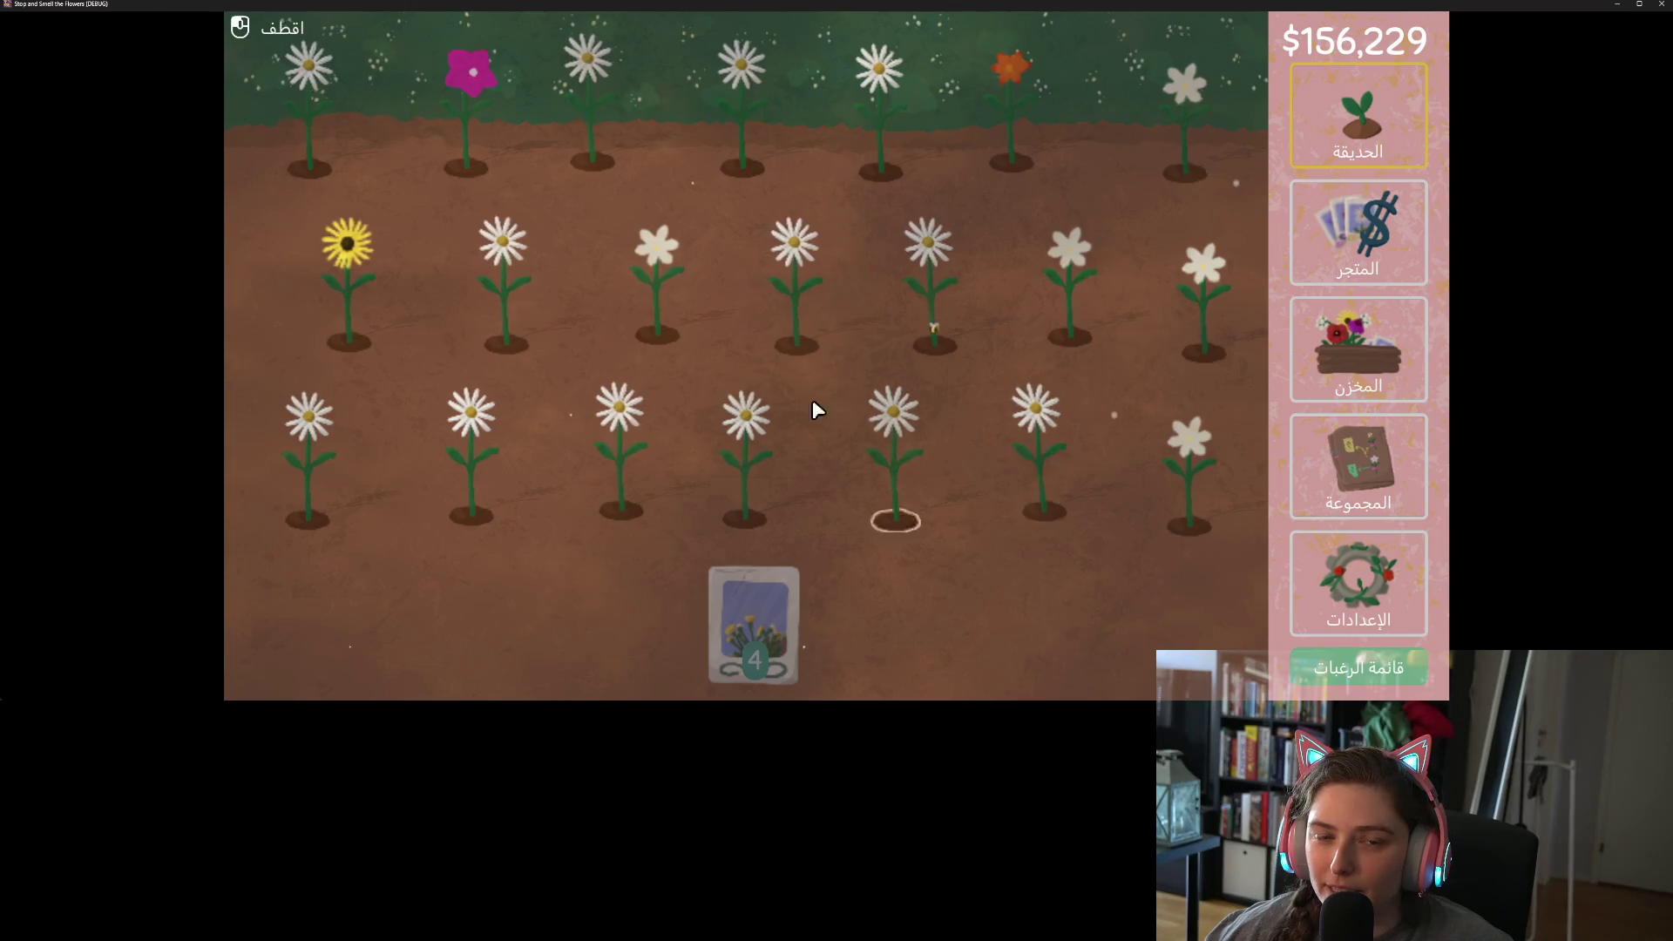
click(1353, 268)
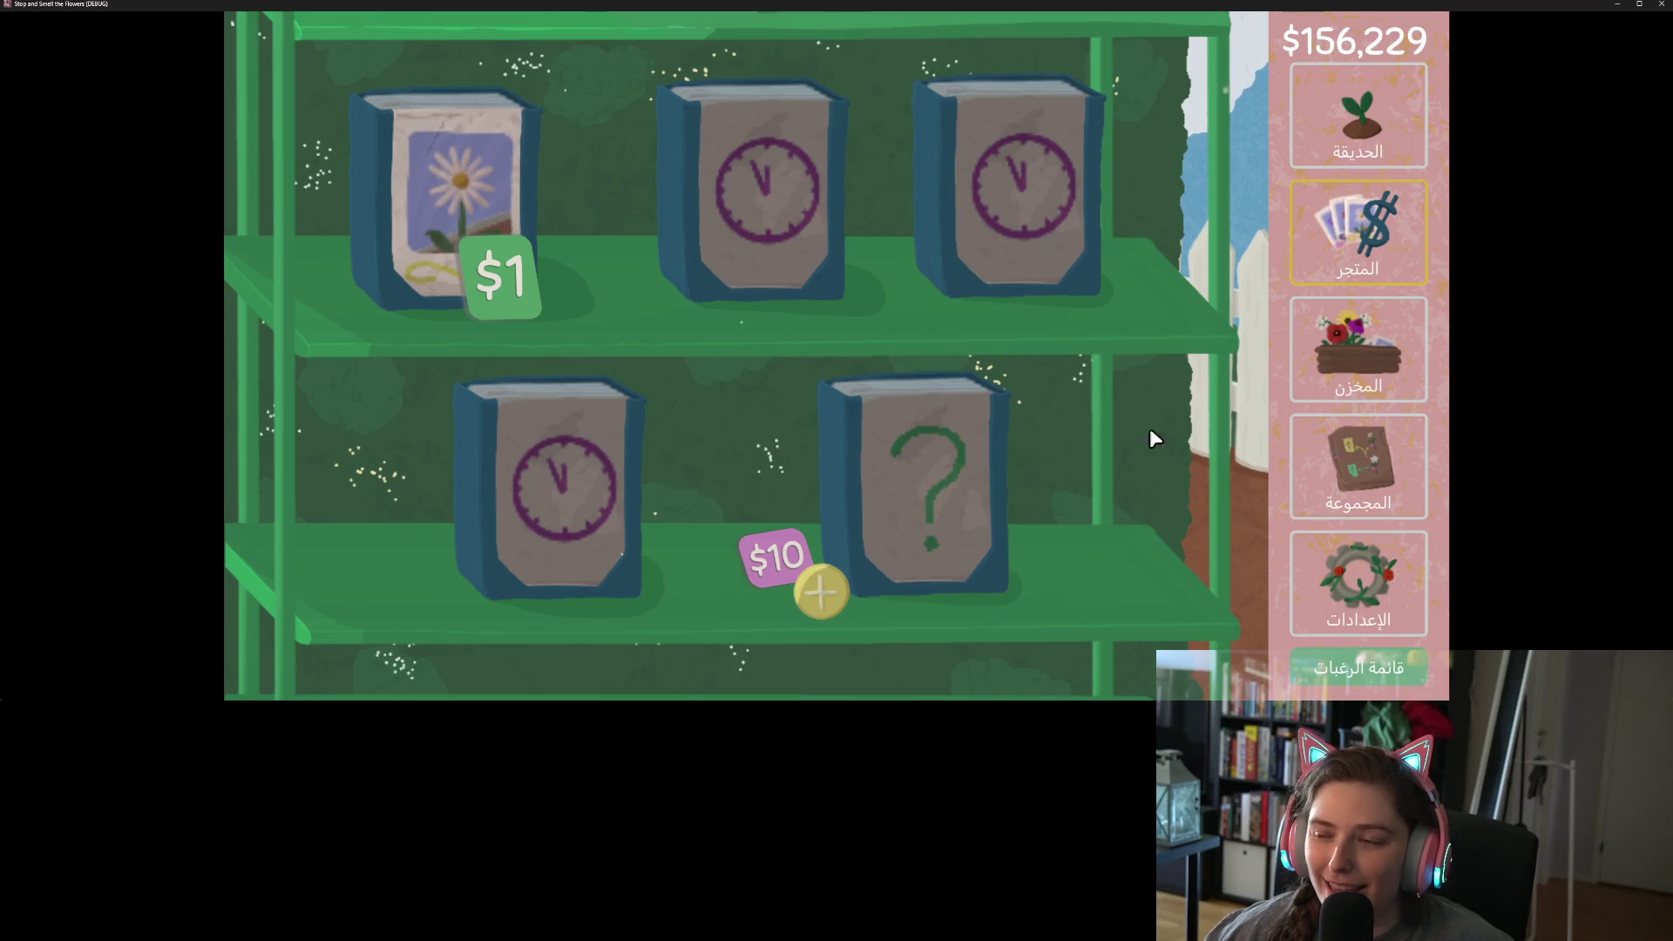
- Browse Storage and Collection, then check the Arabic volume sliders and stats in Settings
click(1375, 347)
click(1377, 441)
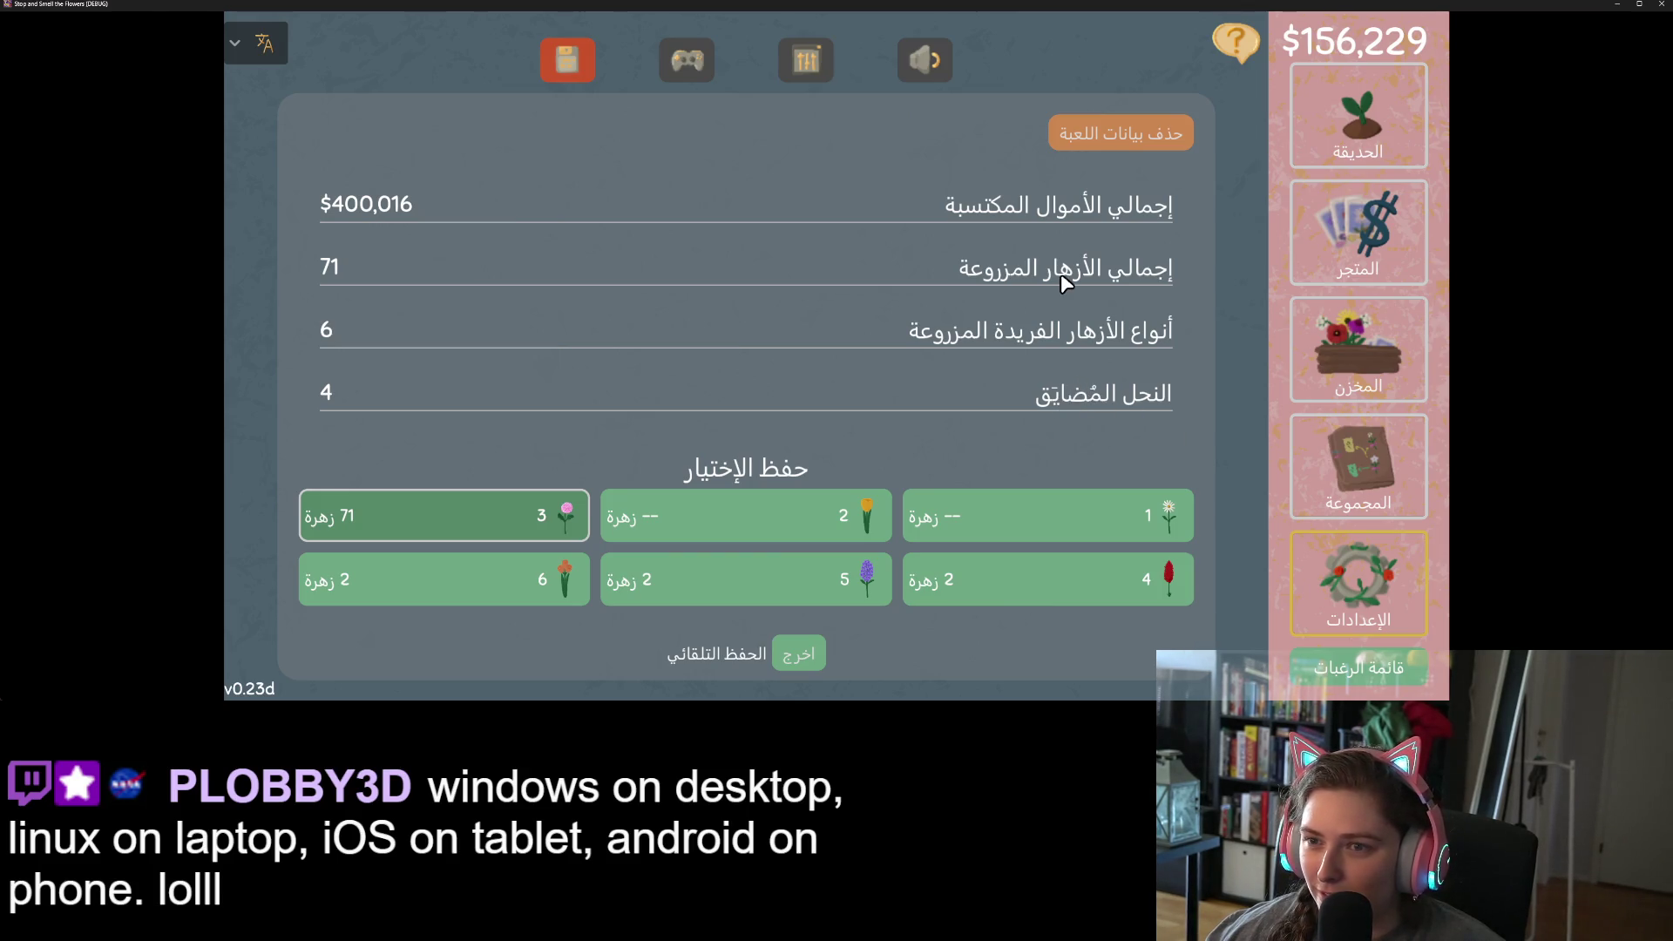
click(947, 78)
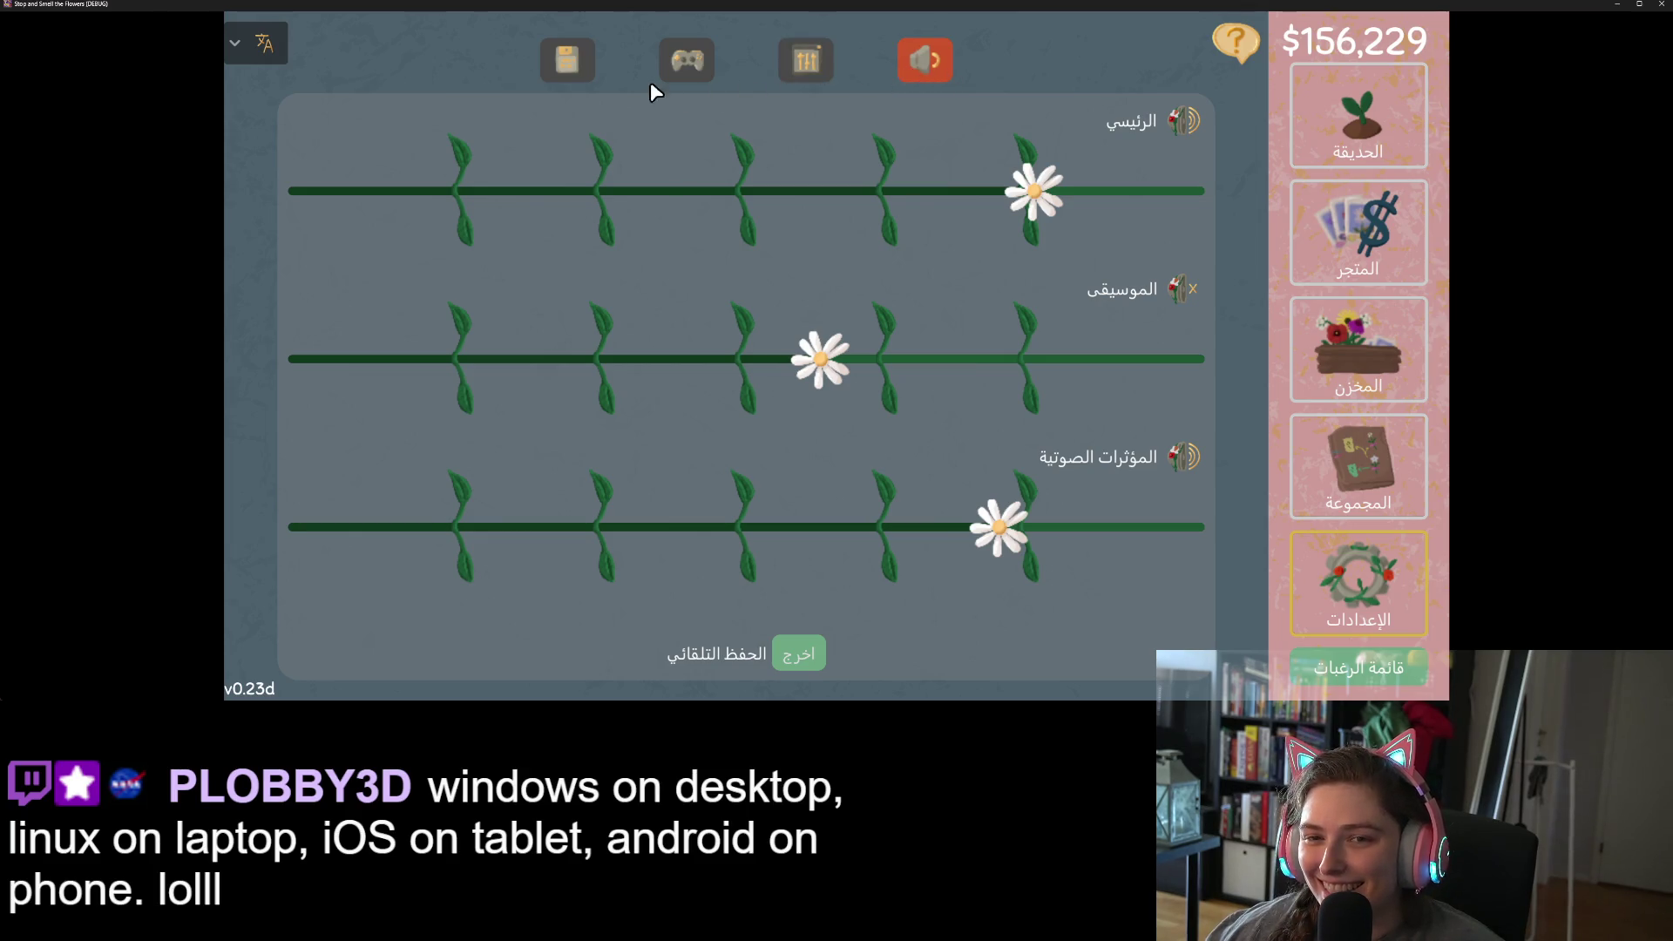
click(583, 66)
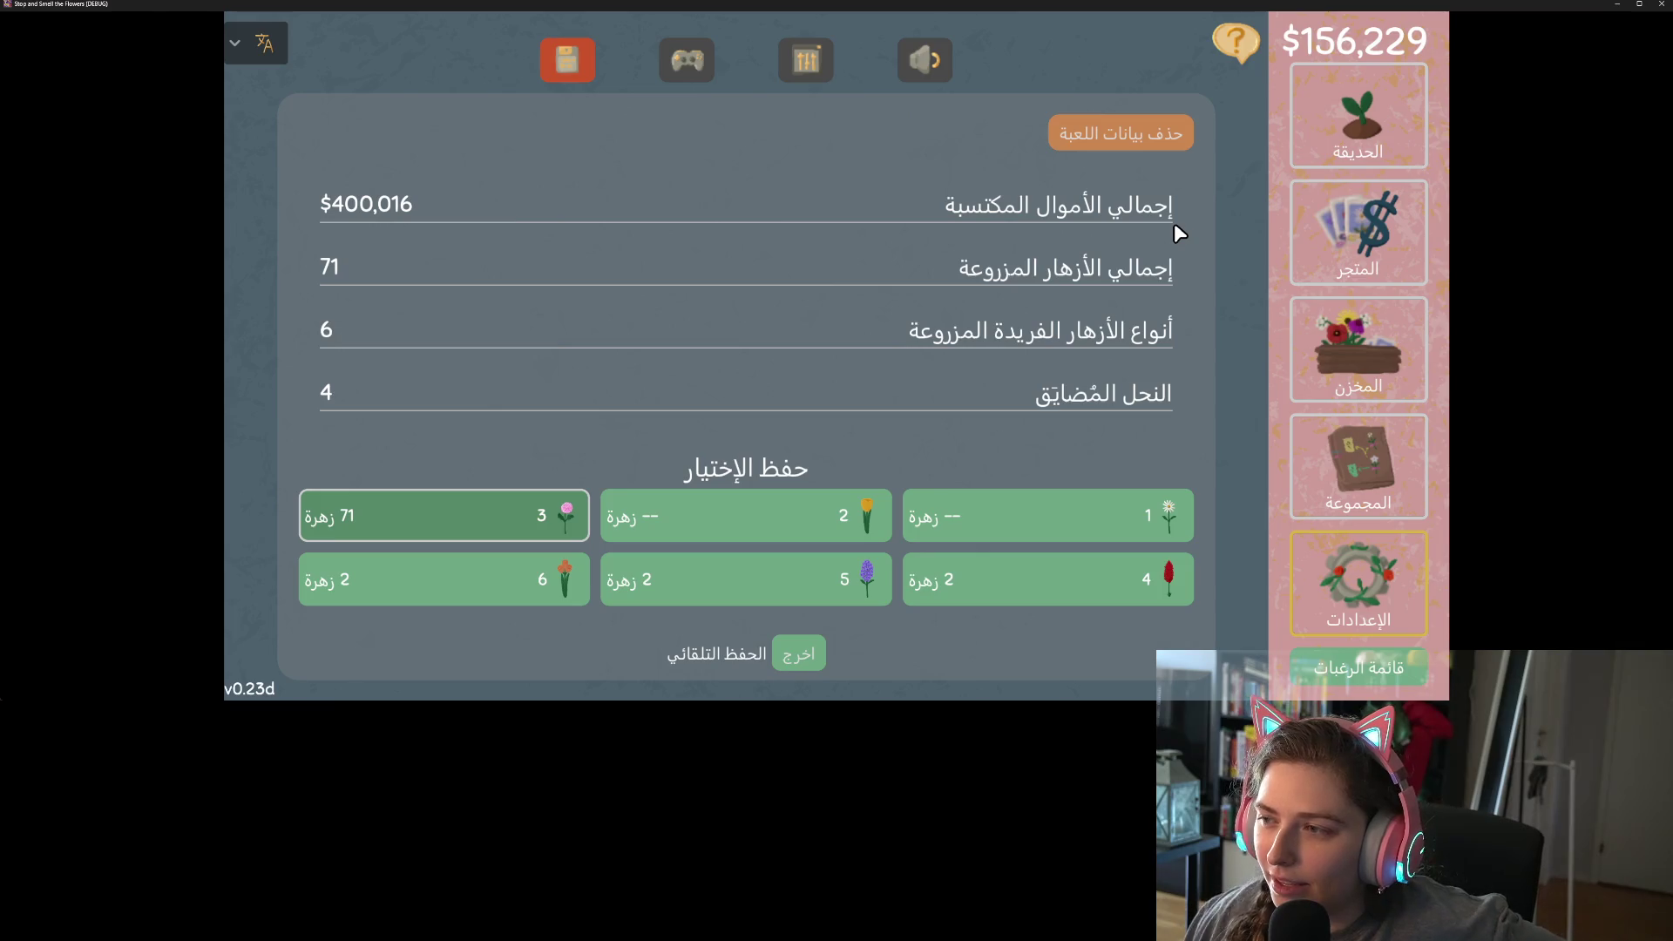
click(1393, 154)
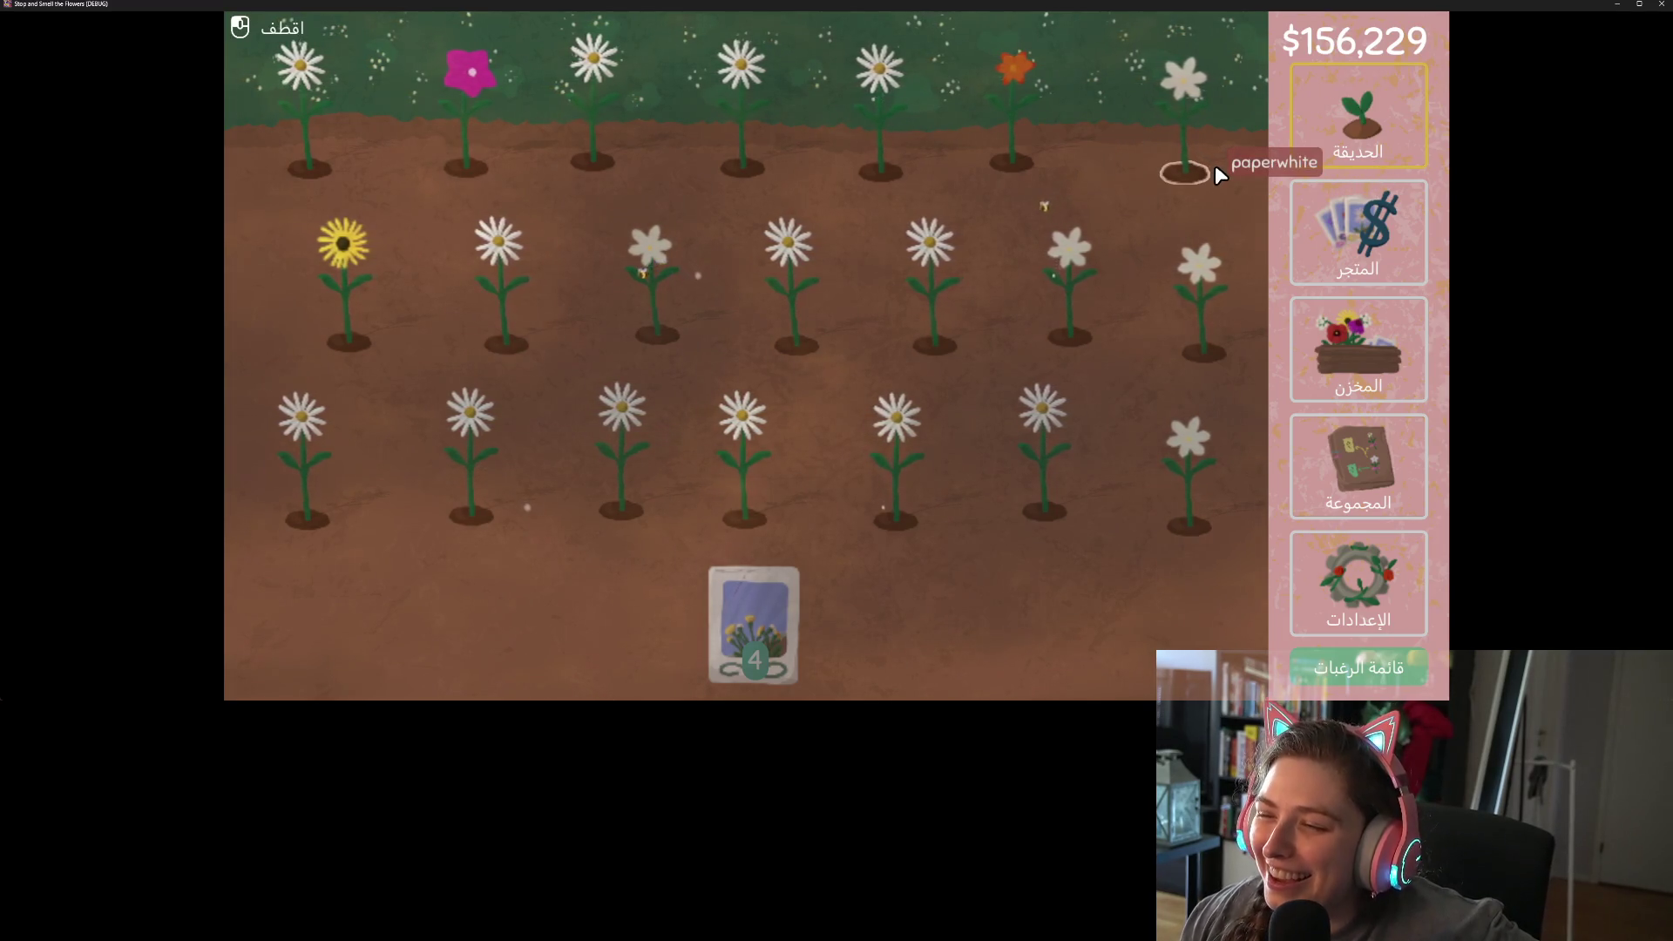
- Pull a flower from row two, glance at storage and shop, then quit the game
mouse_move(1222, 281)
mouse_down()
mouse_move(1204, 360)
mouse_move(1255, 399)
mouse_move(1268, 389)
mouse_up()
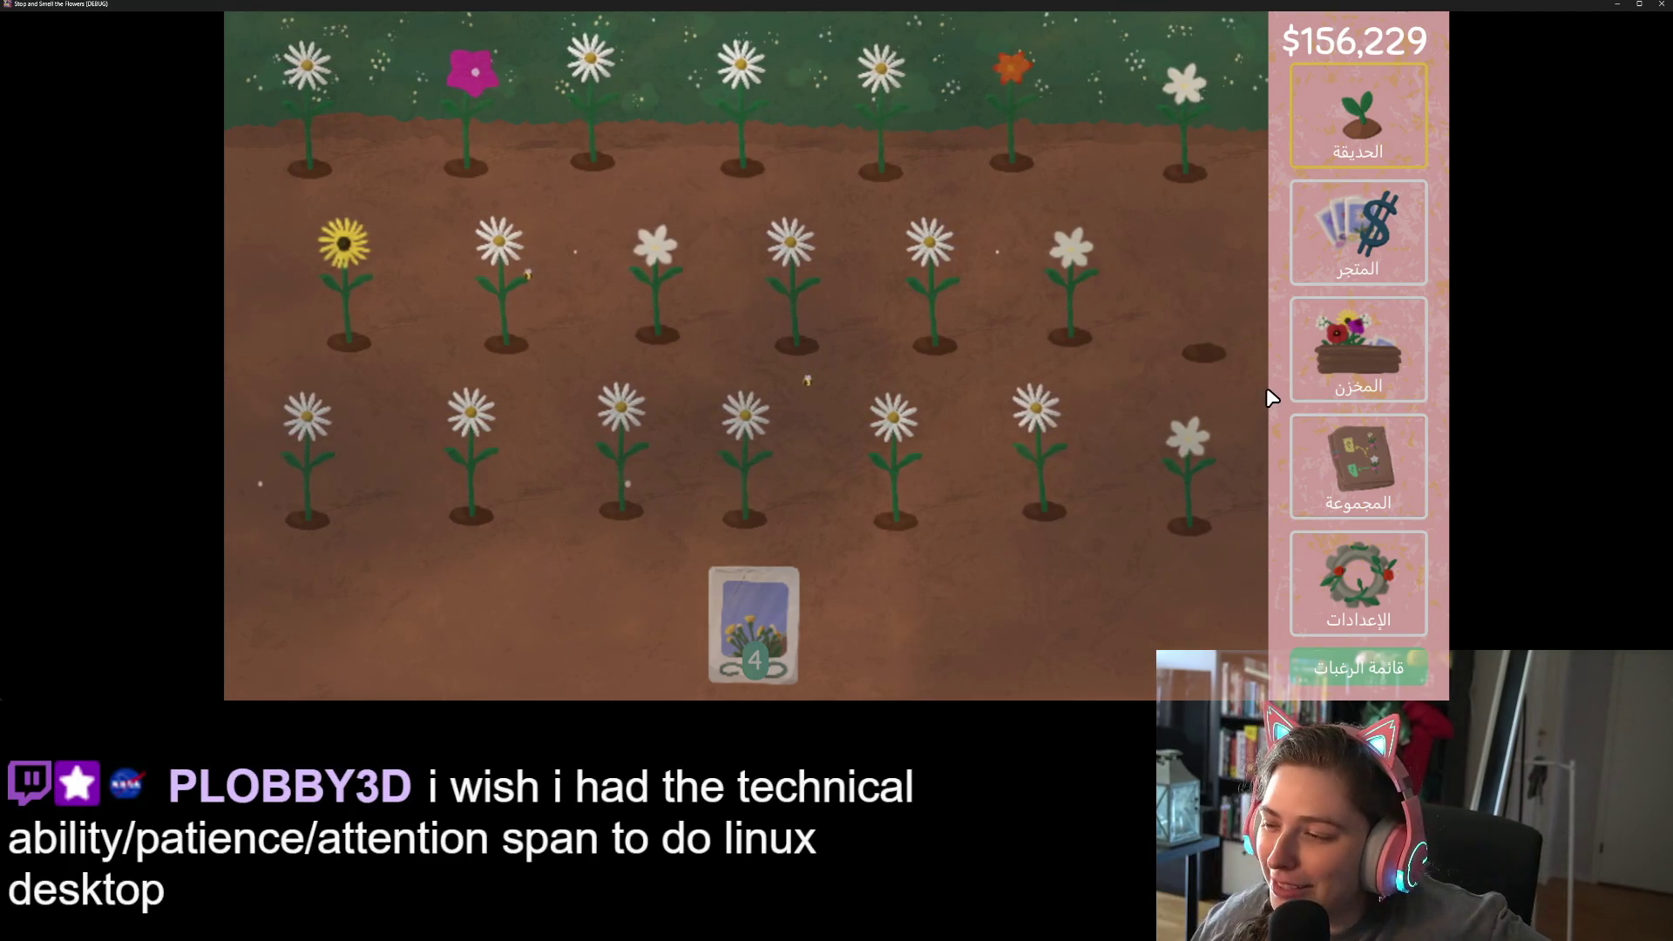
click(1380, 387)
click(1373, 279)
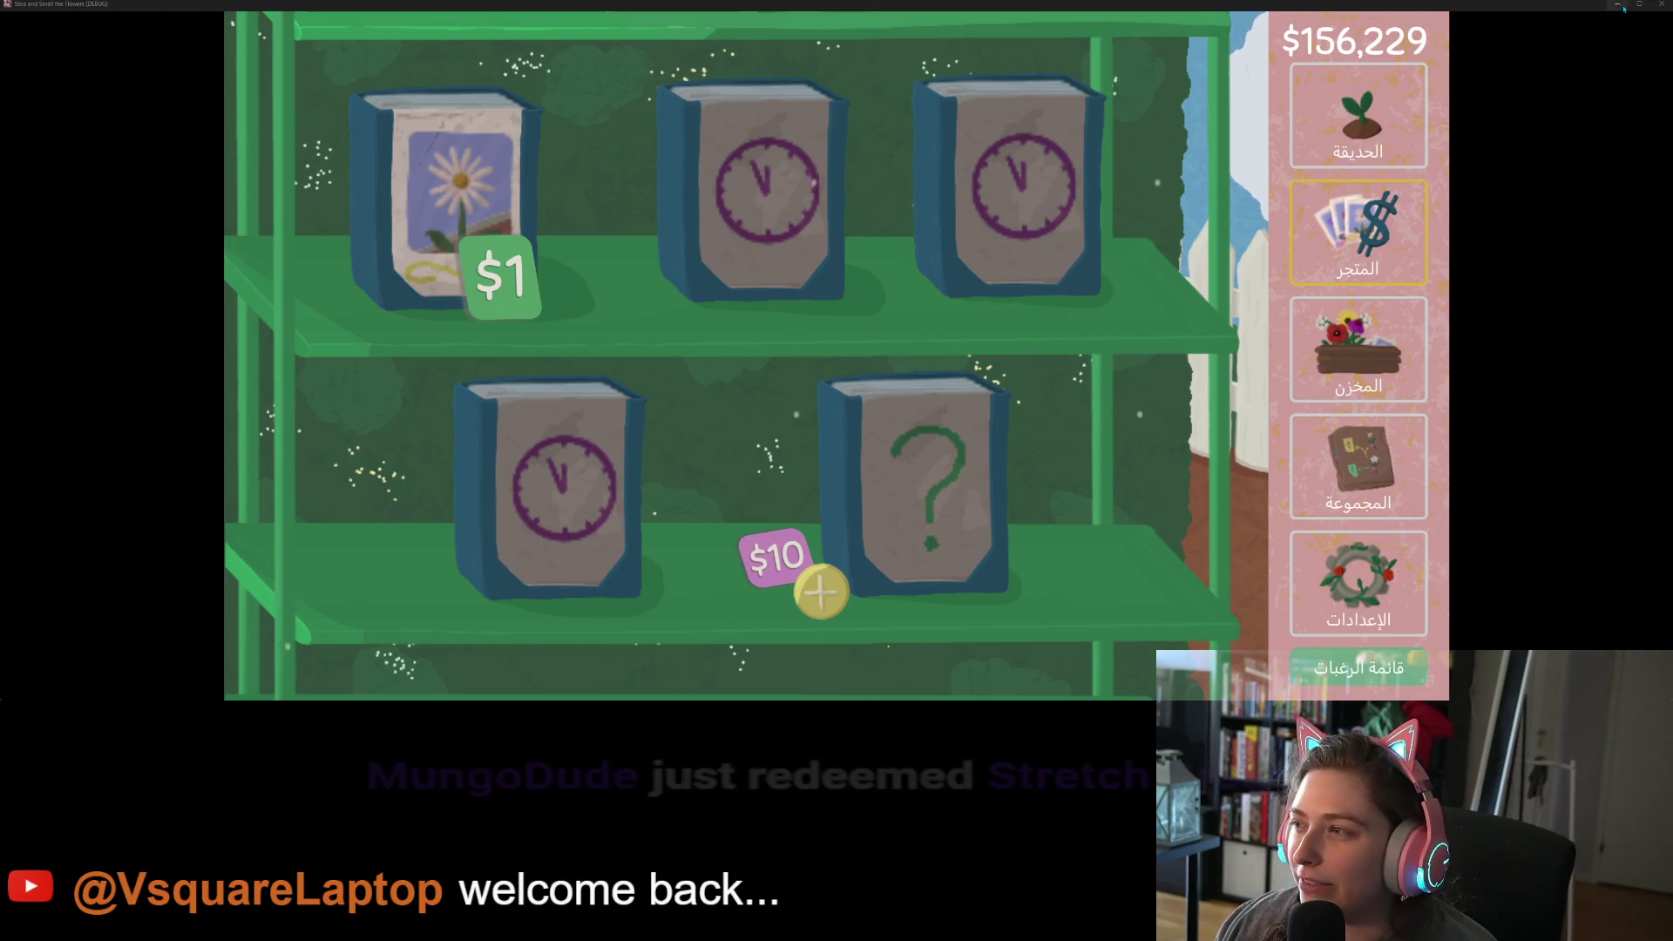
click(1662, 4)
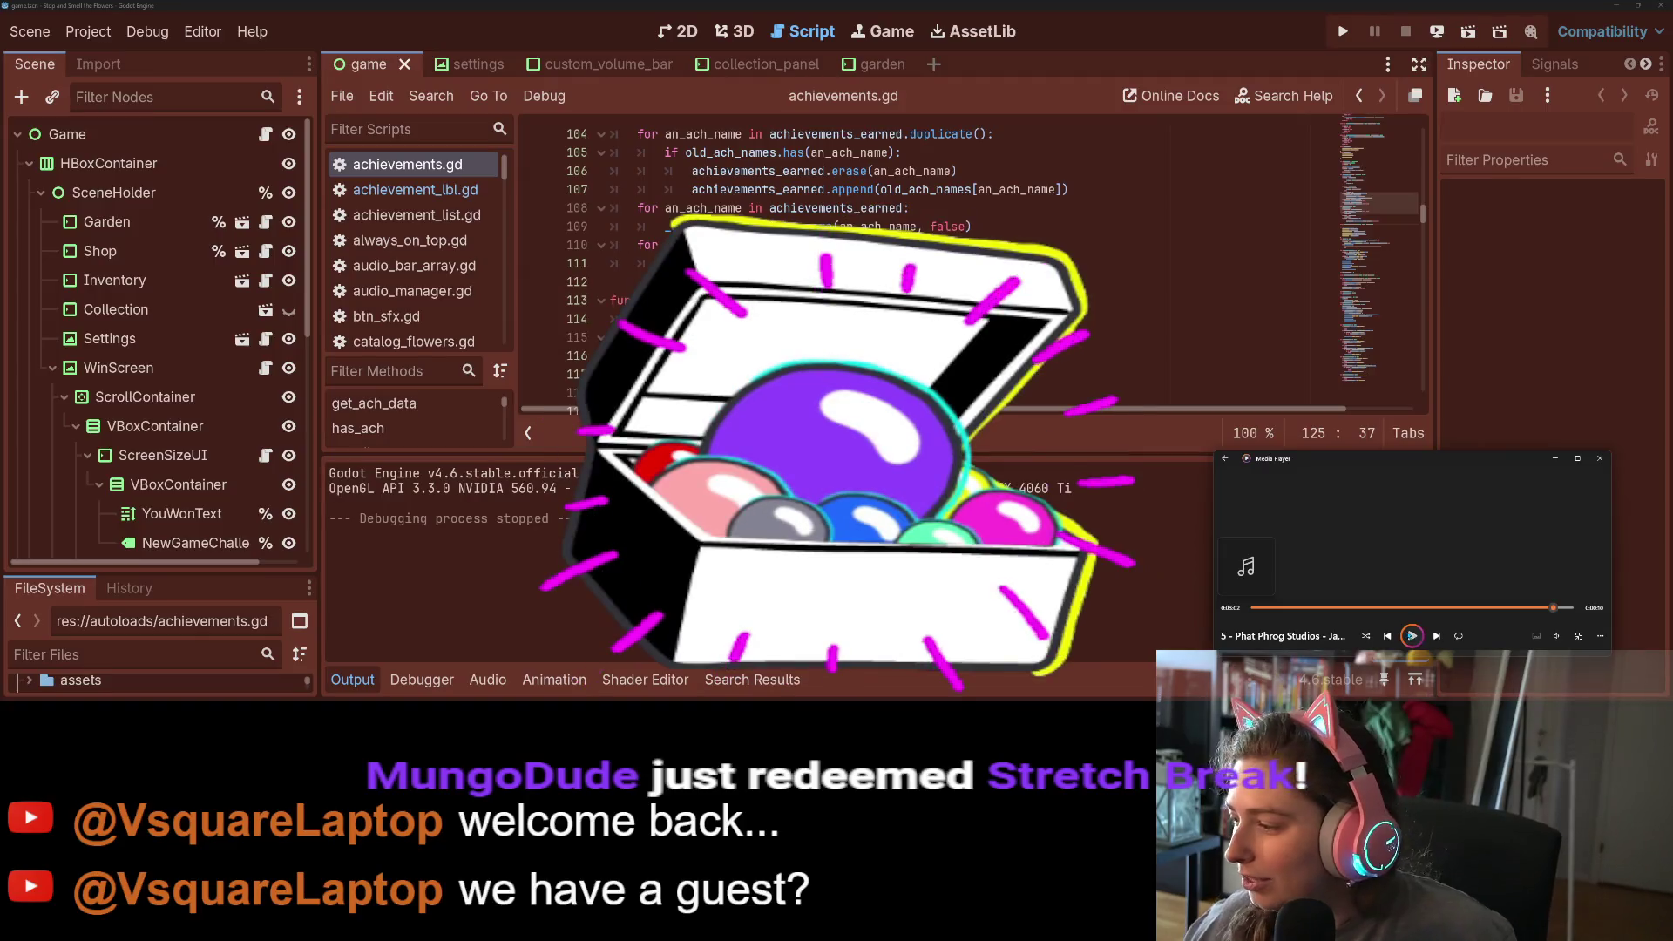
click(1412, 635)
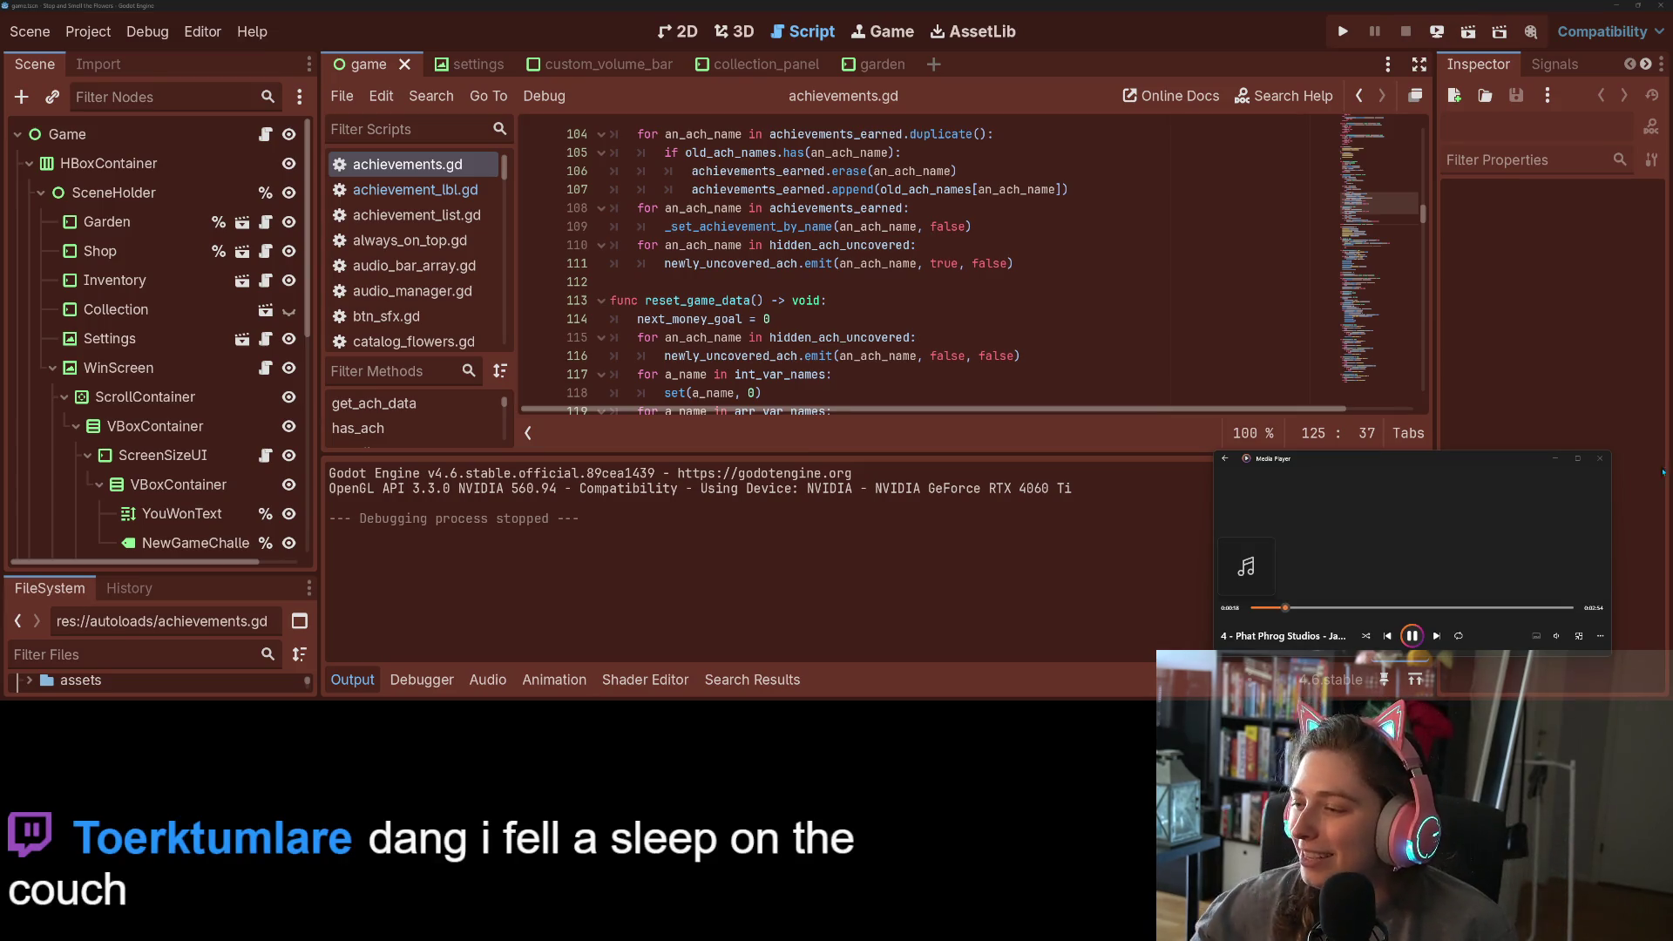
click(1555, 458)
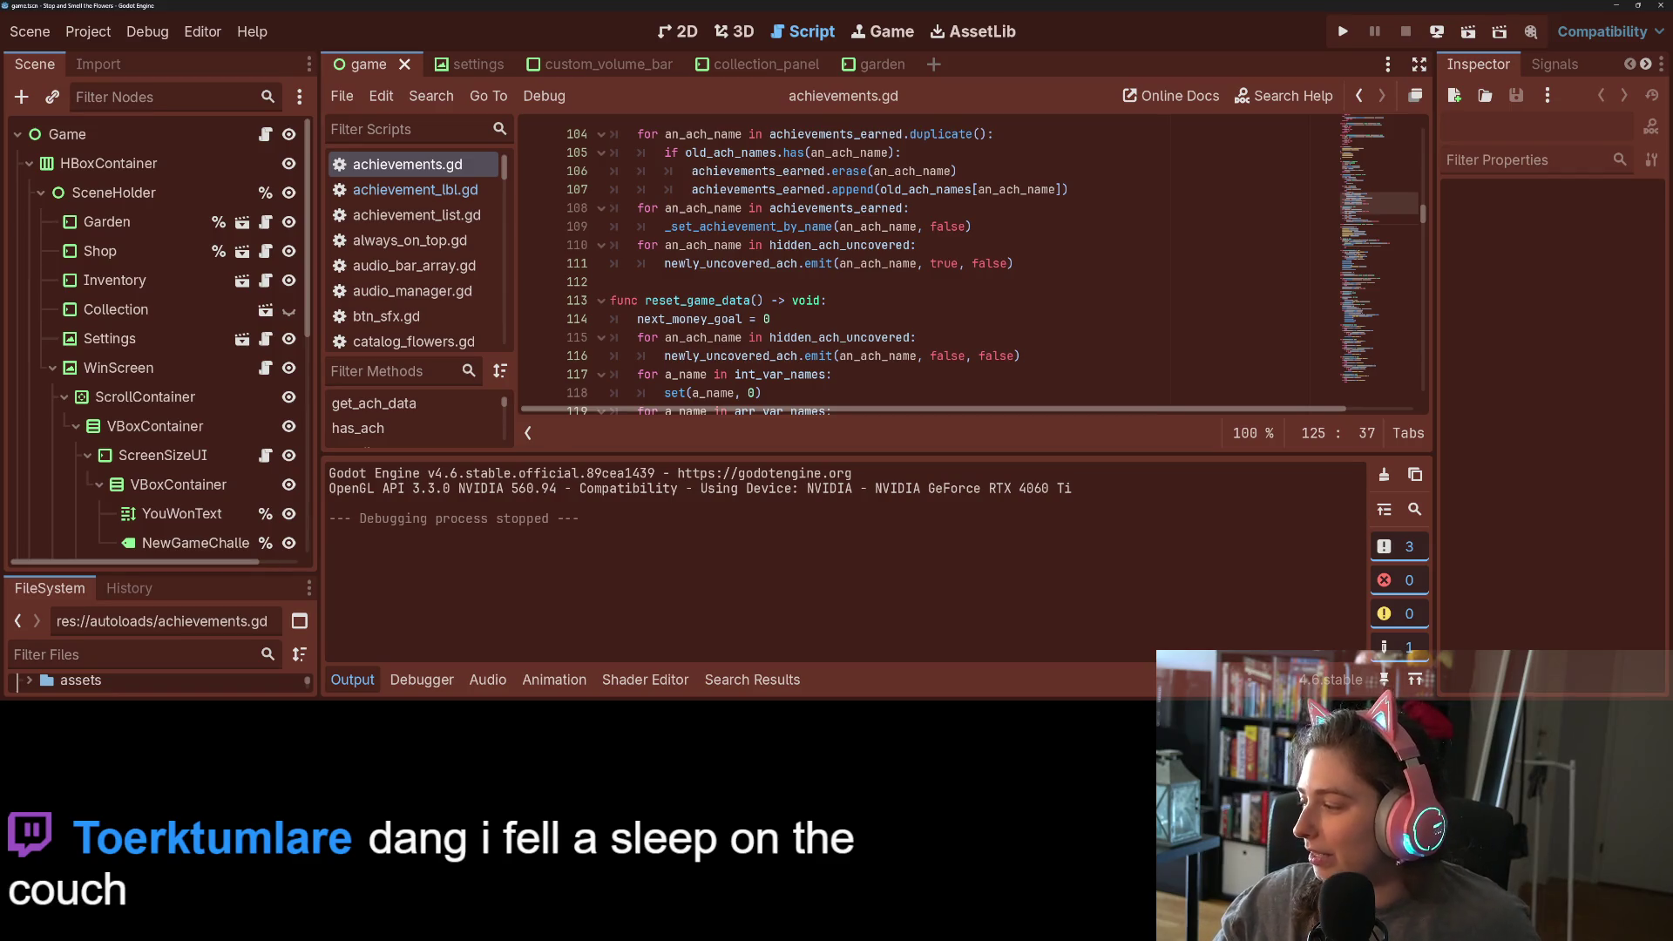
key(alt+Tab)
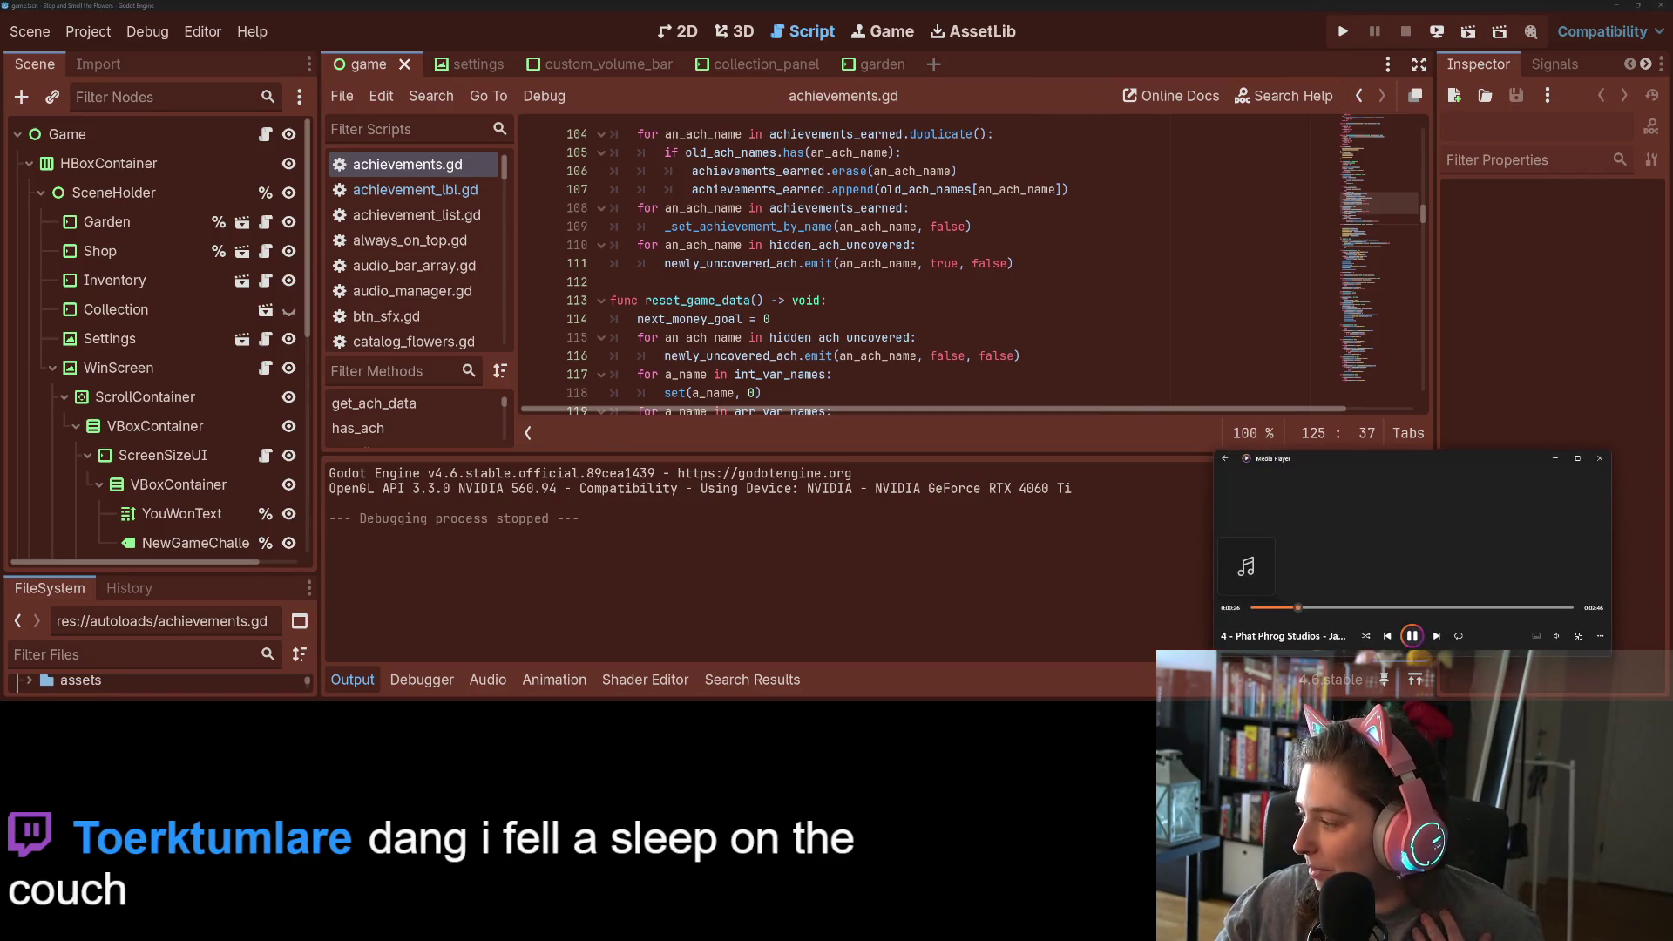
click(1556, 635)
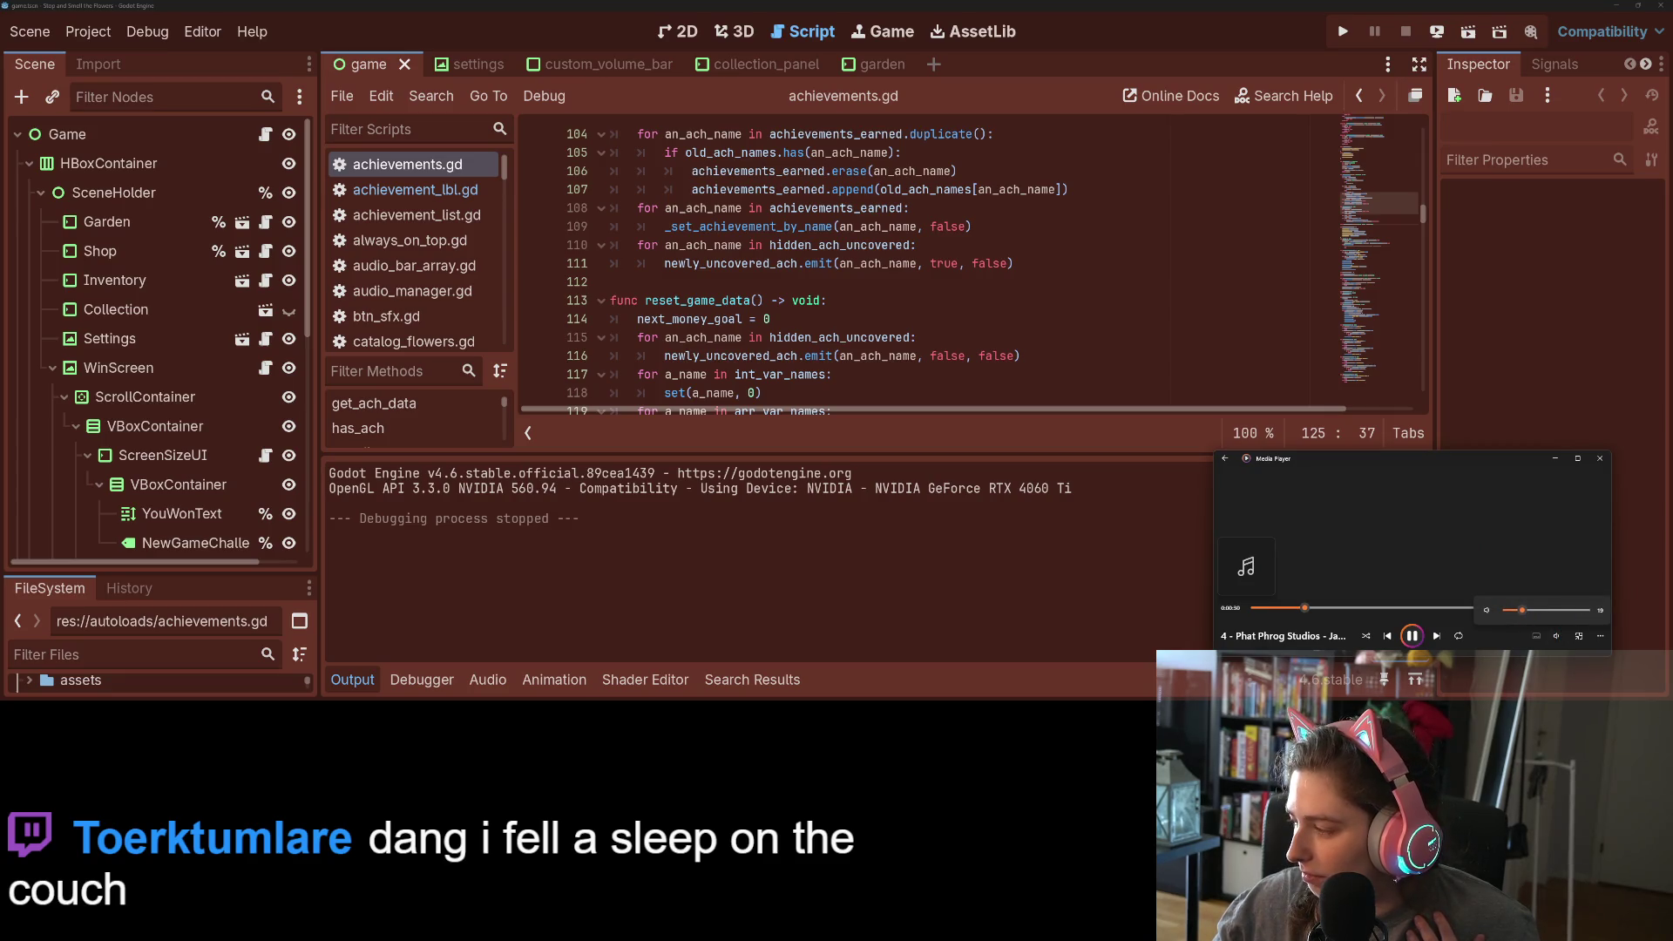
key(alt+Tab)
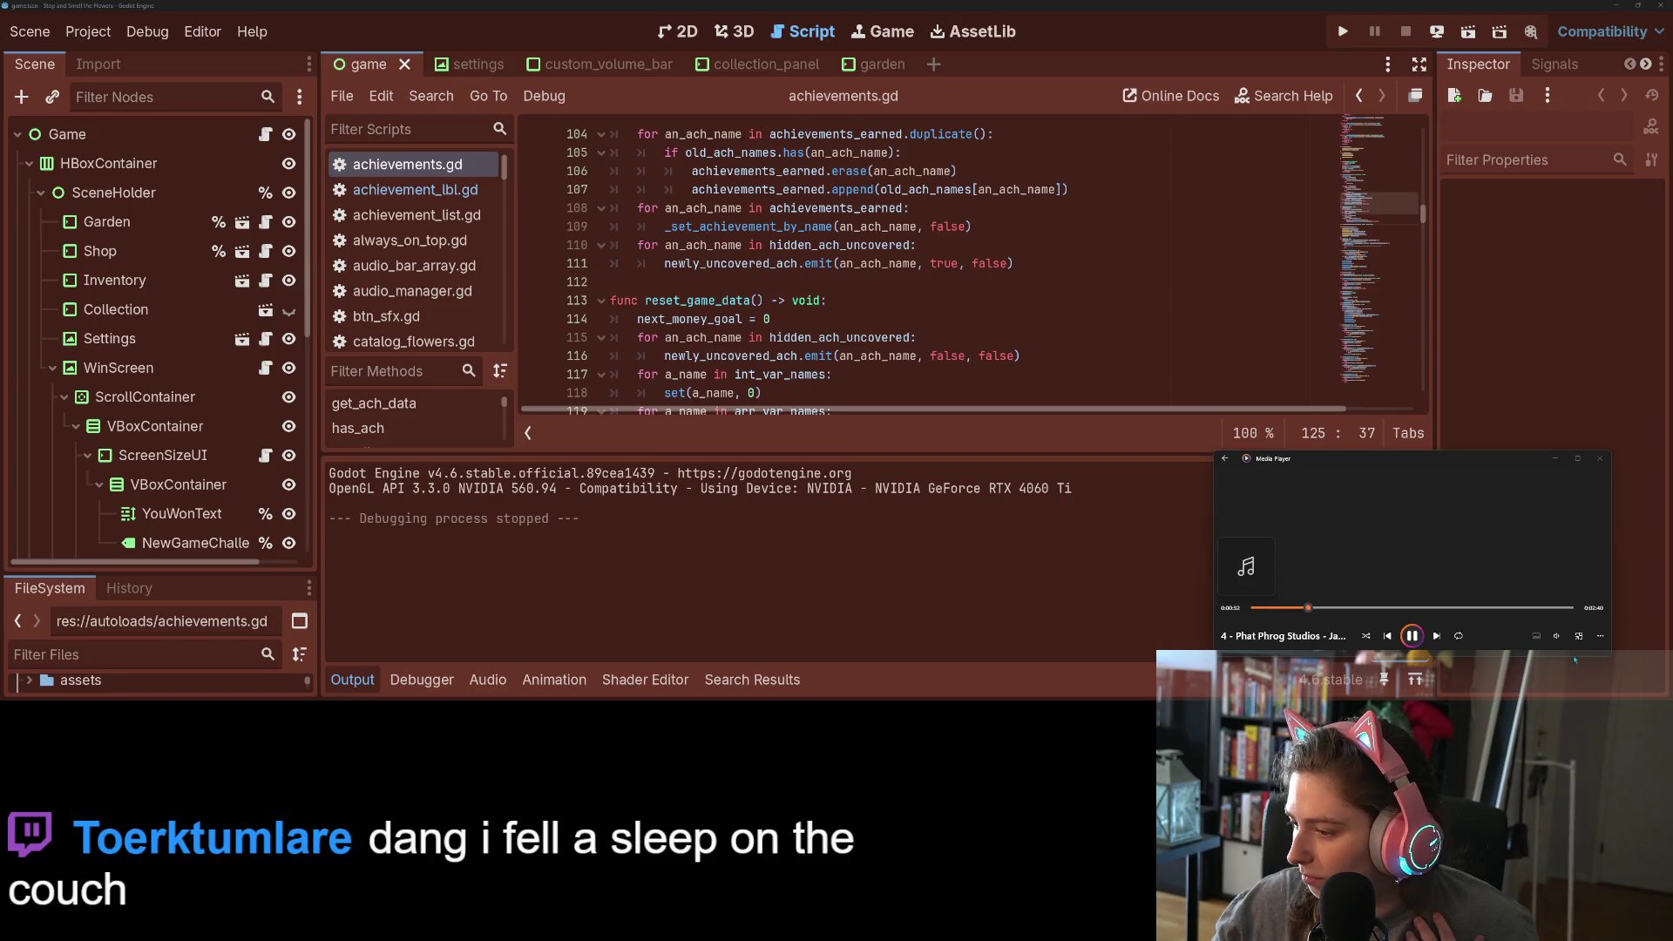
click(1557, 636)
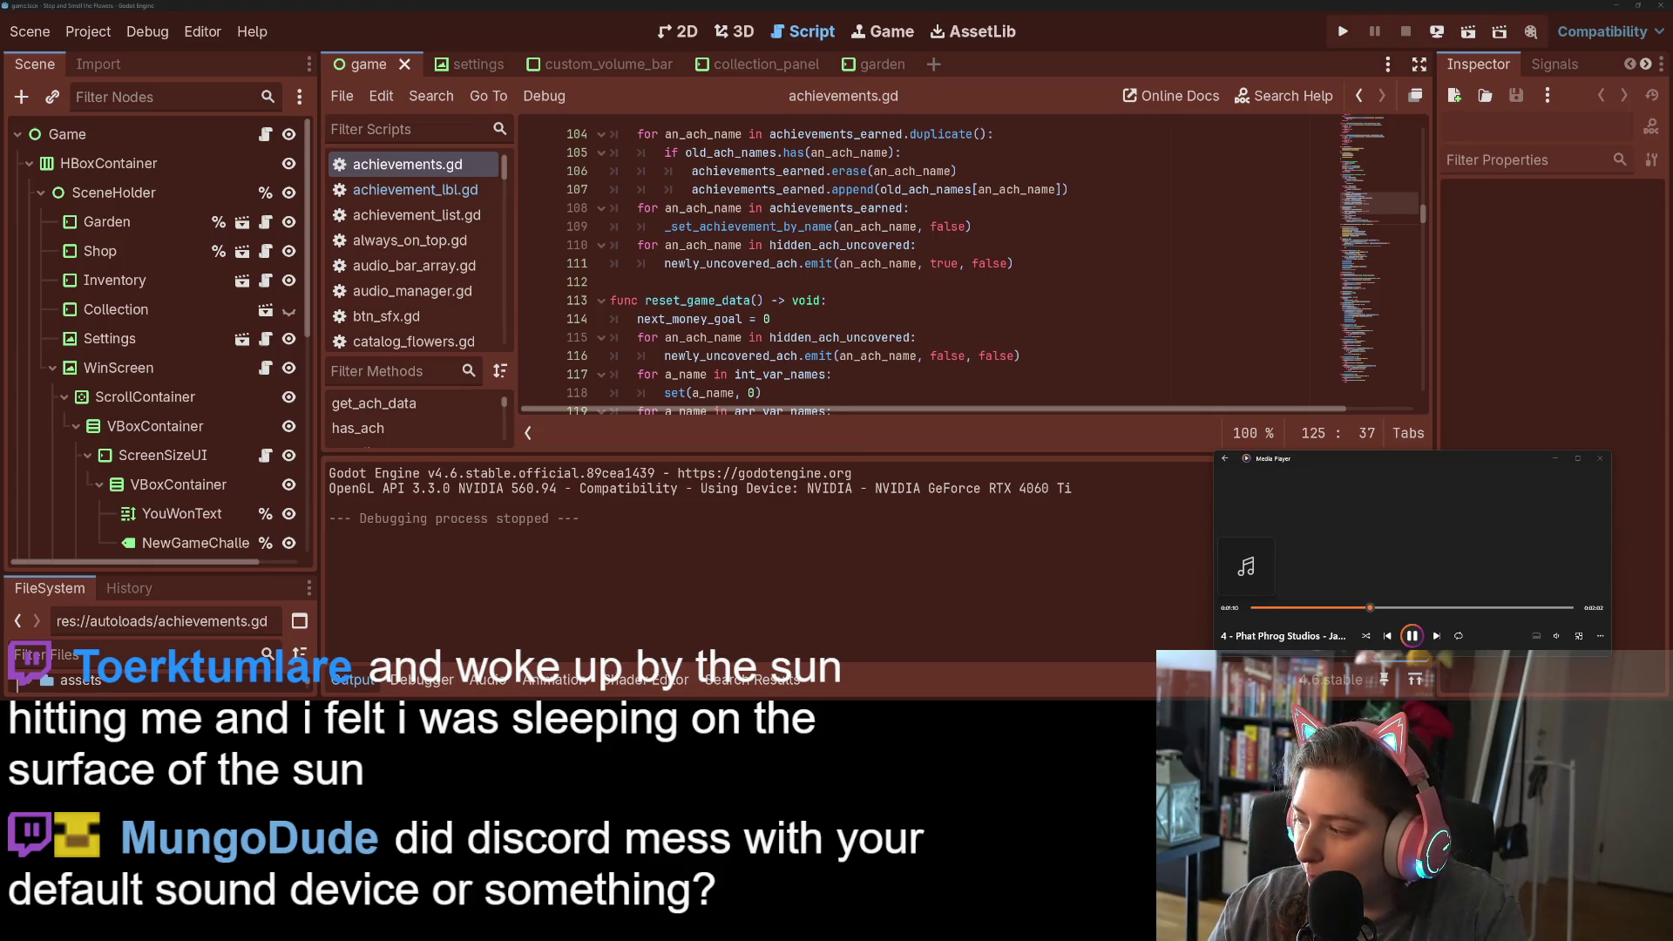
key(alt+Tab)
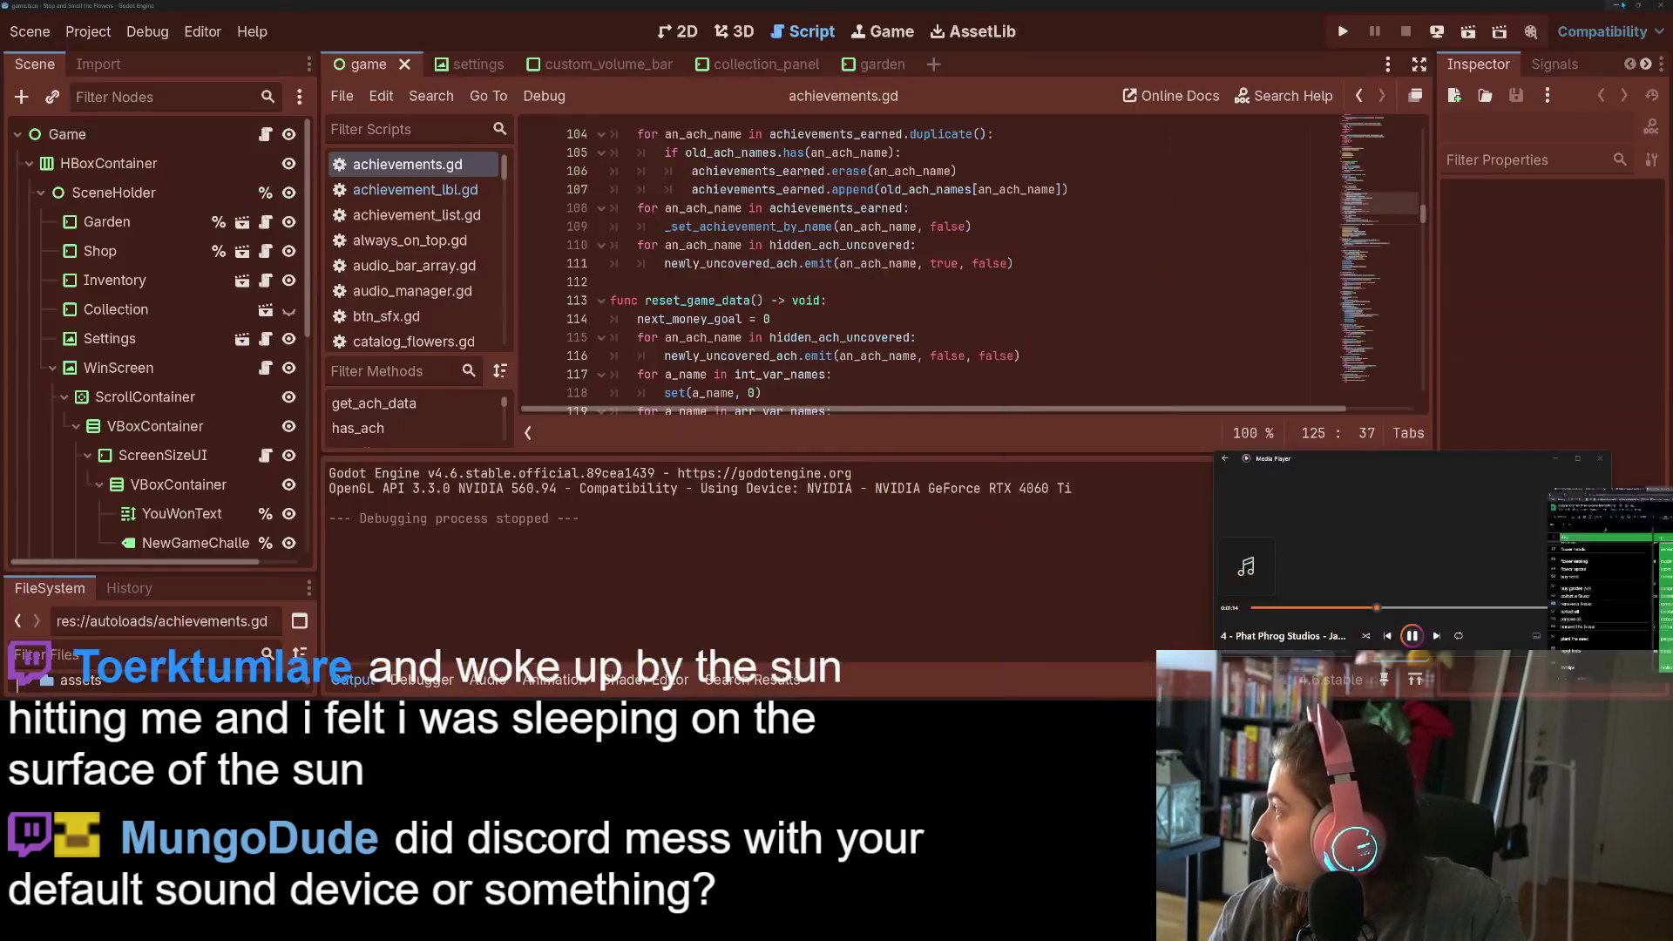
click(1617, 8)
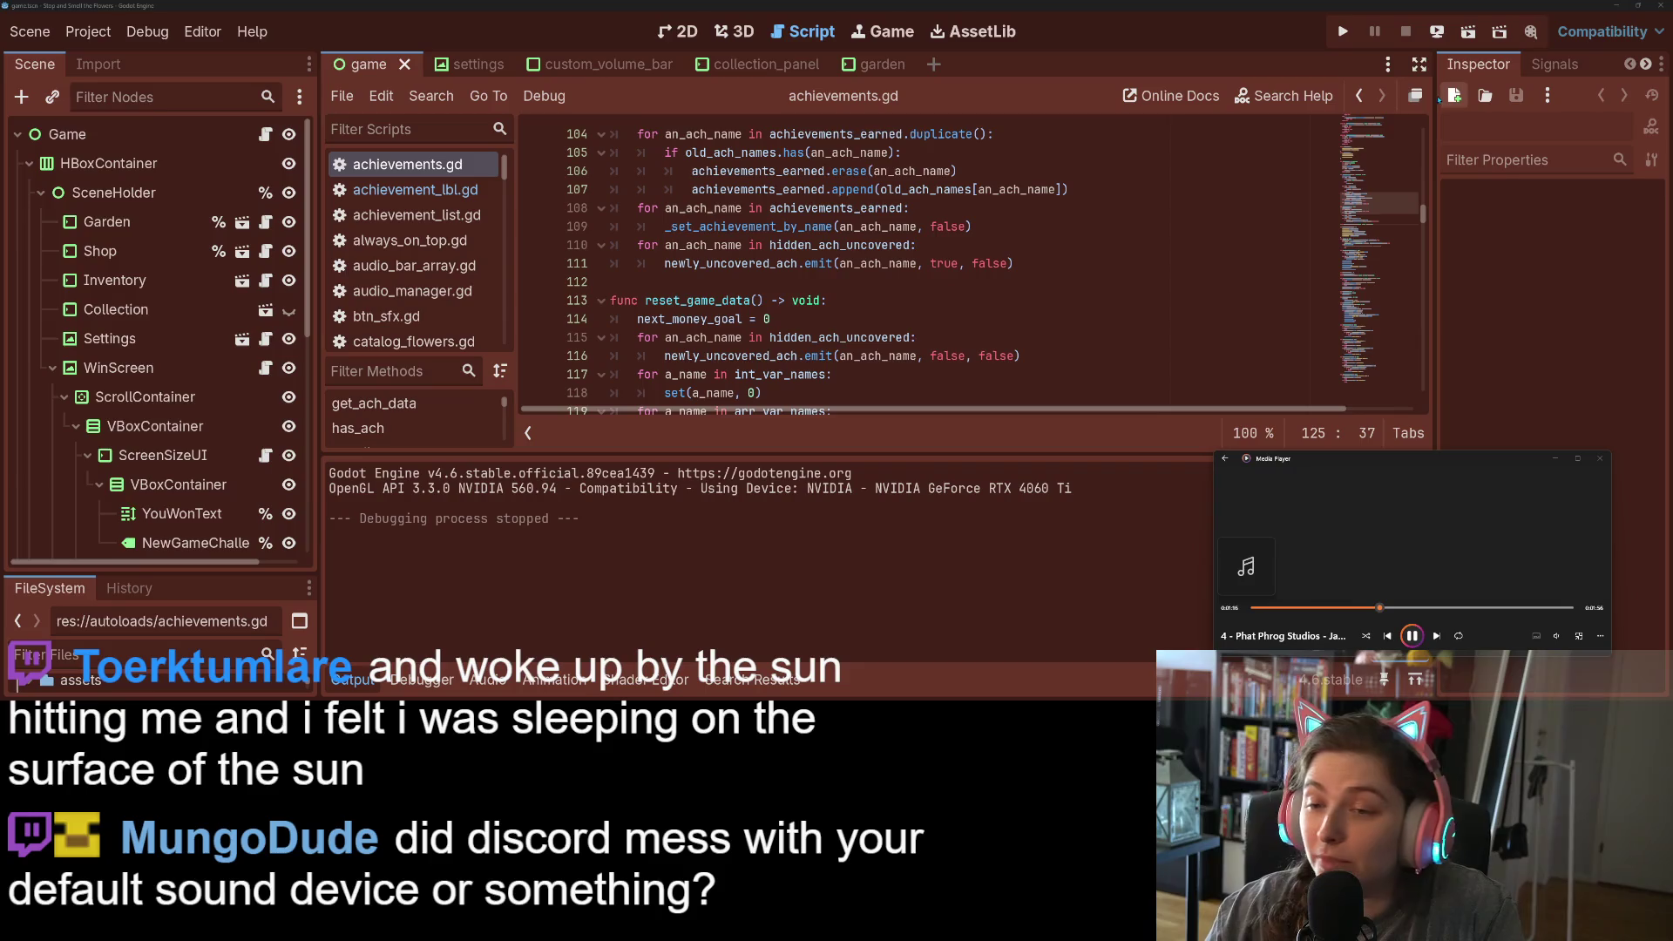
click(1073, 324)
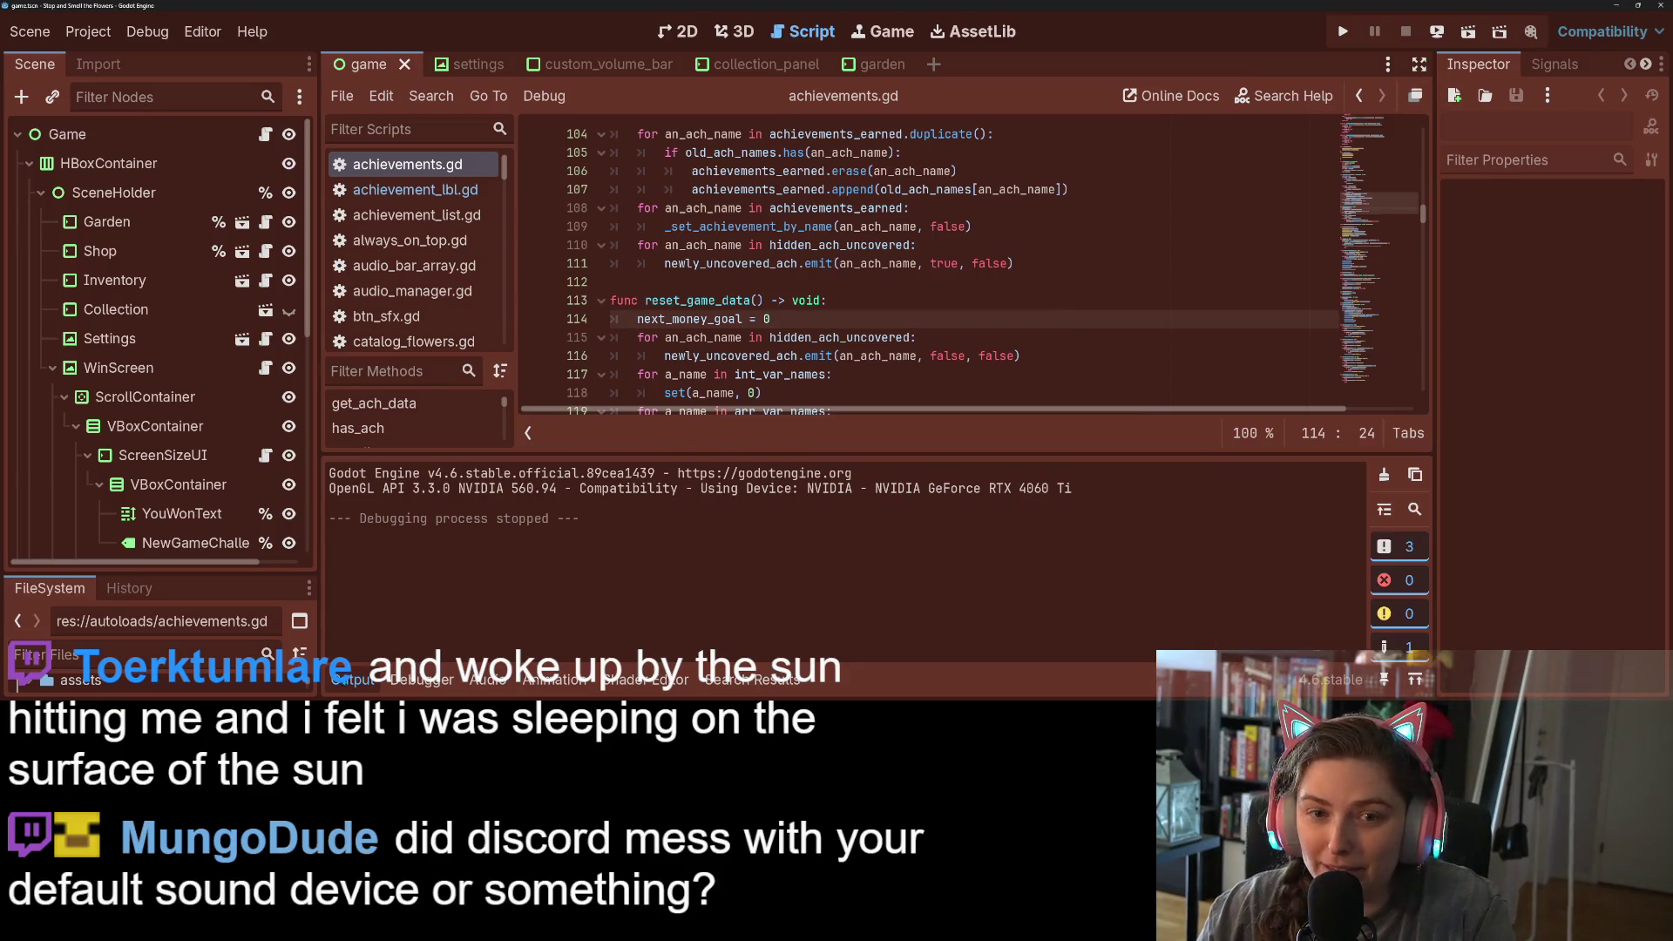
click(352, 680)
click(470, 63)
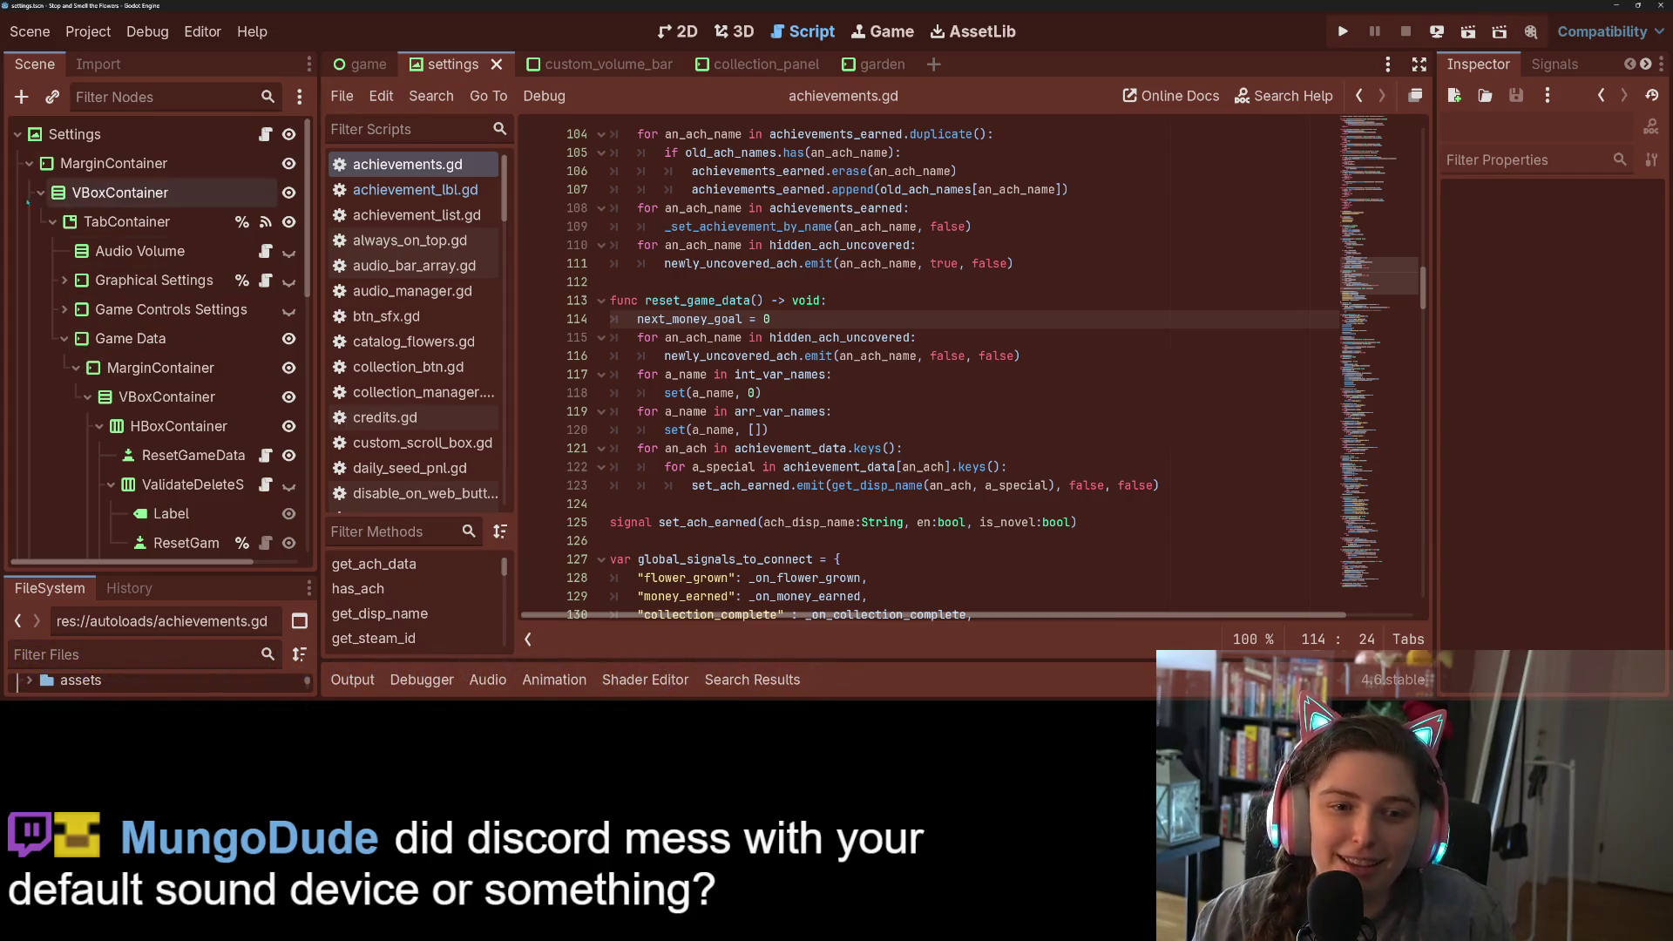
- Add a VBoxContainer under MarginContainer2 and move LanguageOption into it
click(29, 163)
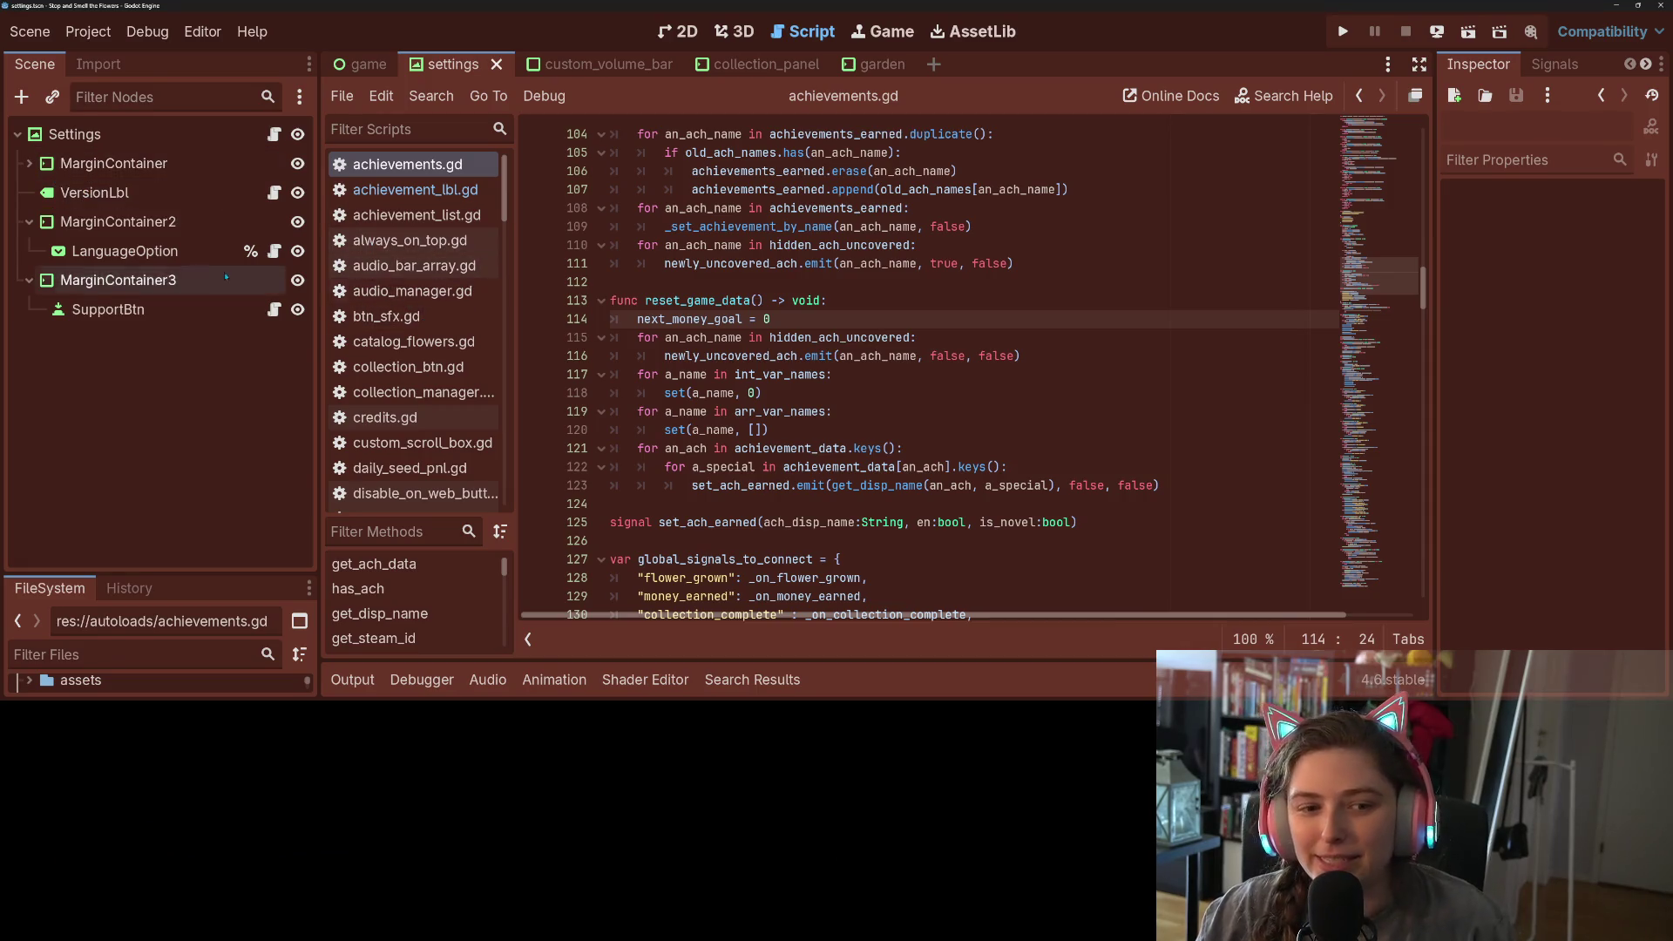
click(122, 251)
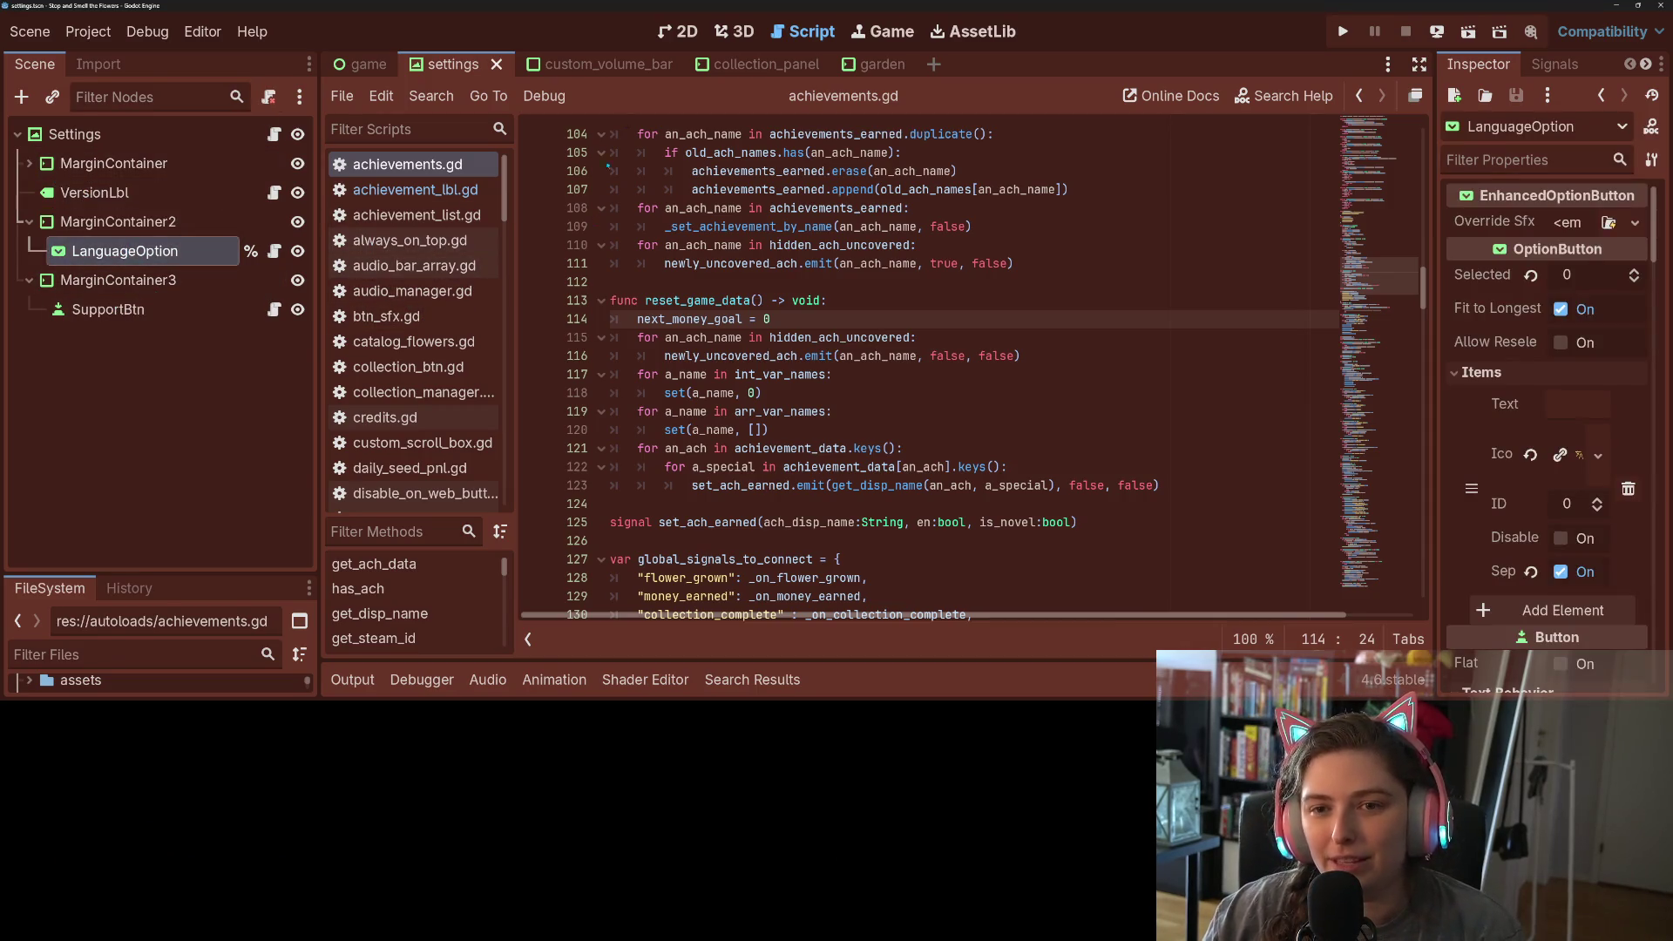
click(678, 31)
scroll(992, 316, up, 5)
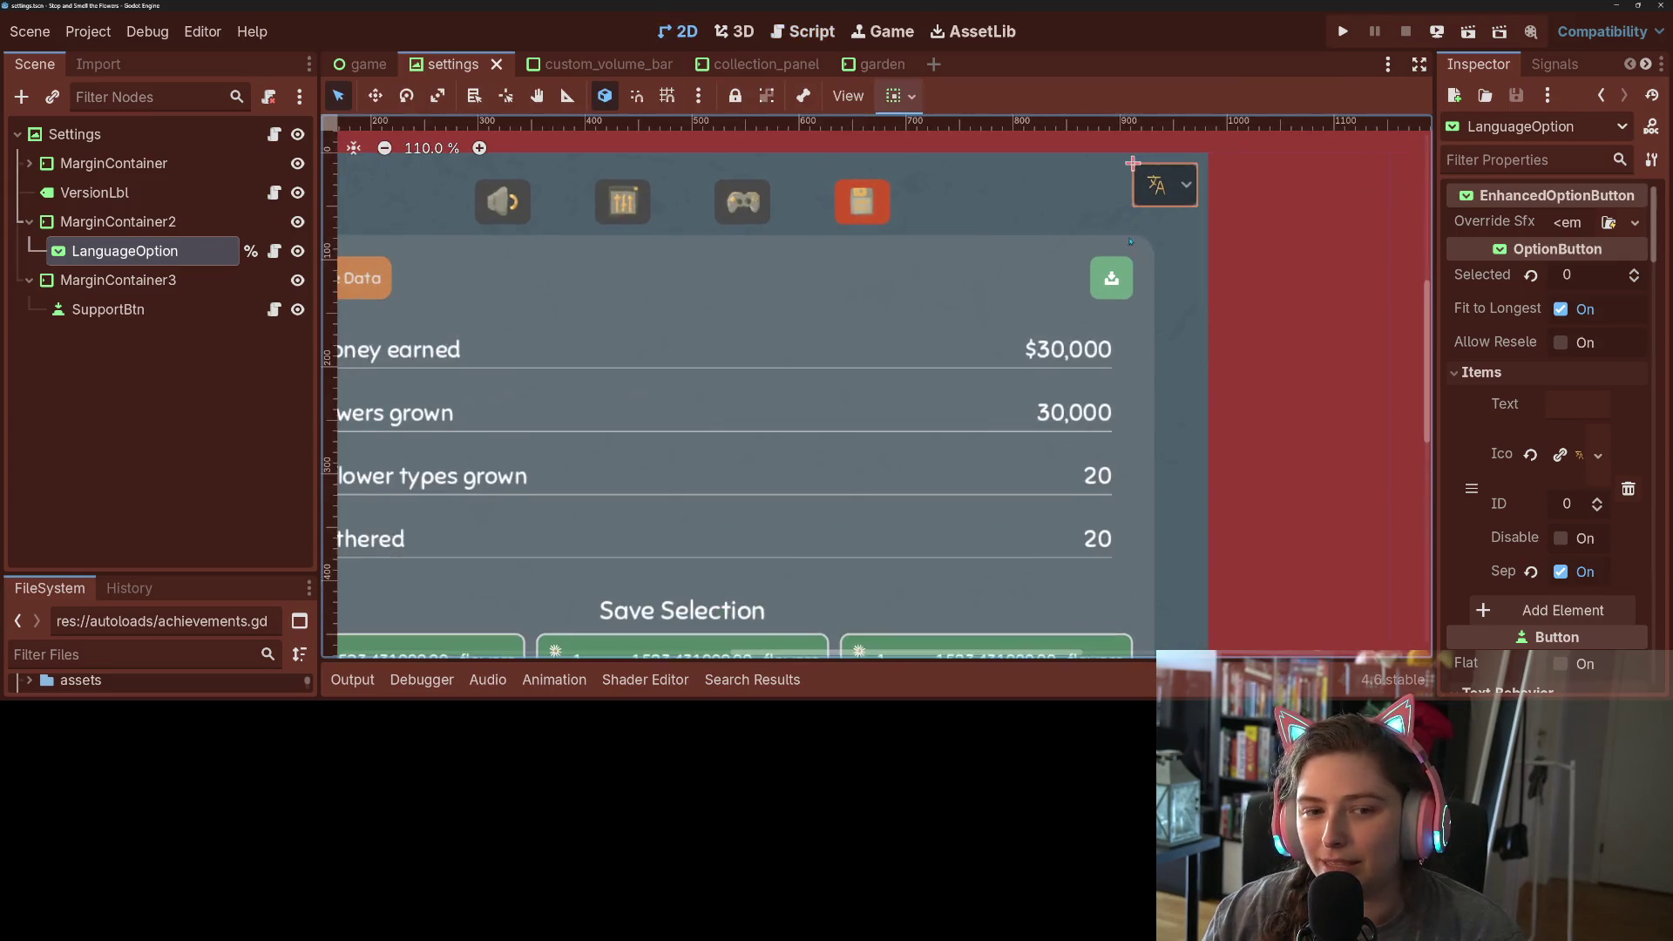
right_click(196, 221)
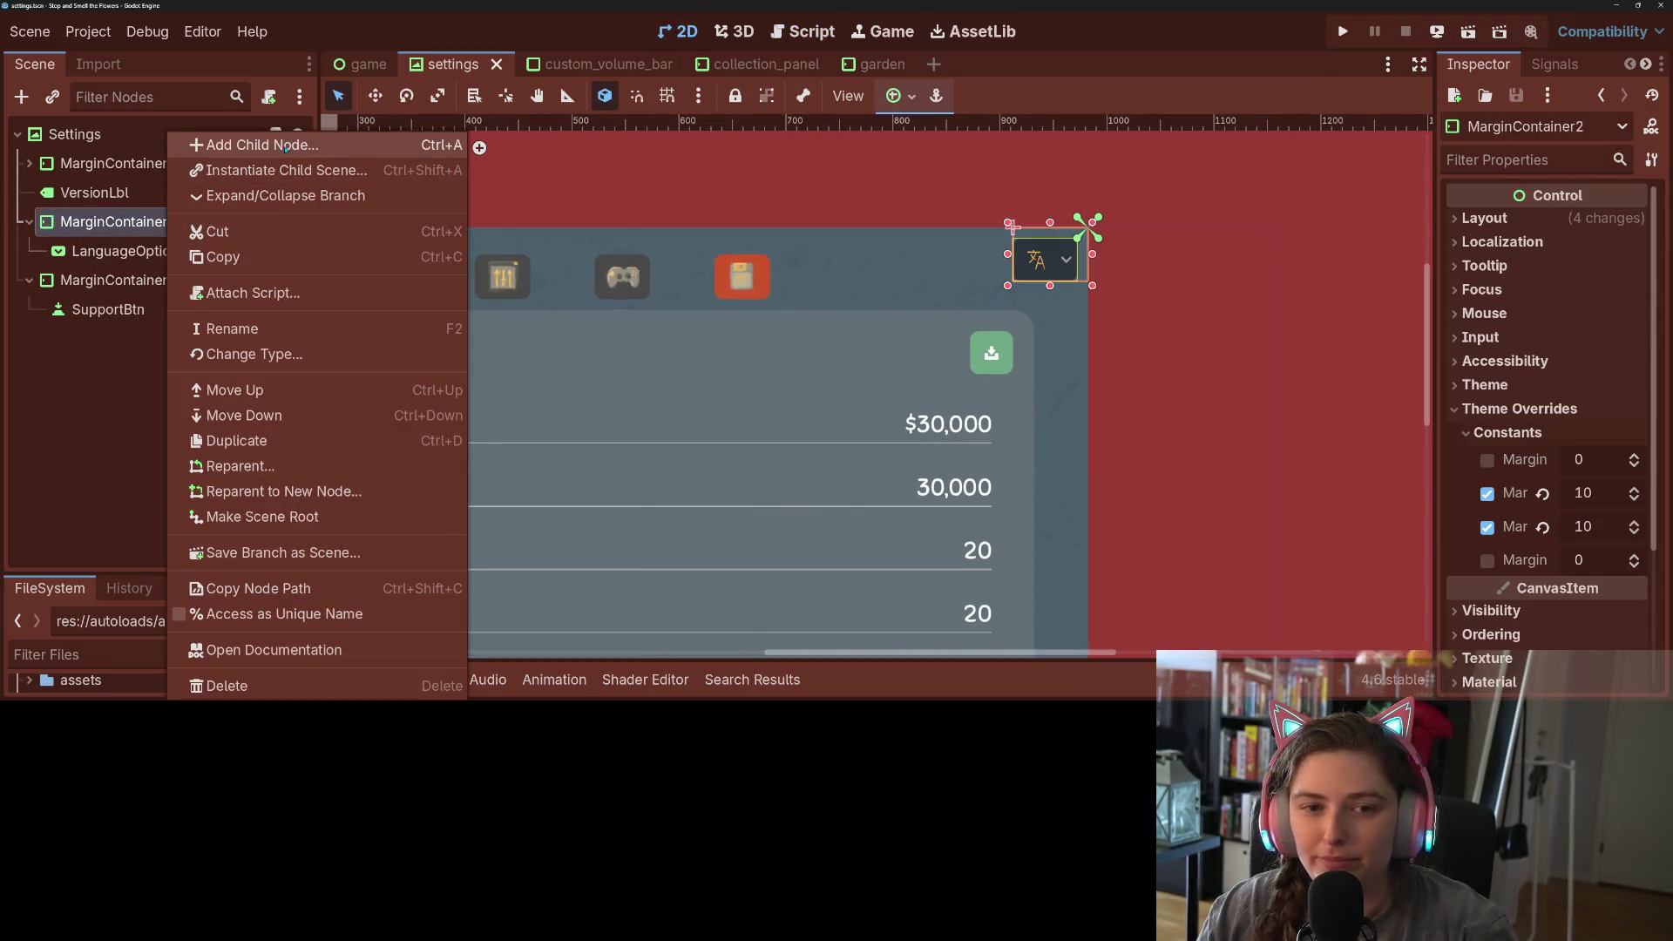
click(286, 146)
text(vbox)
key(Return)
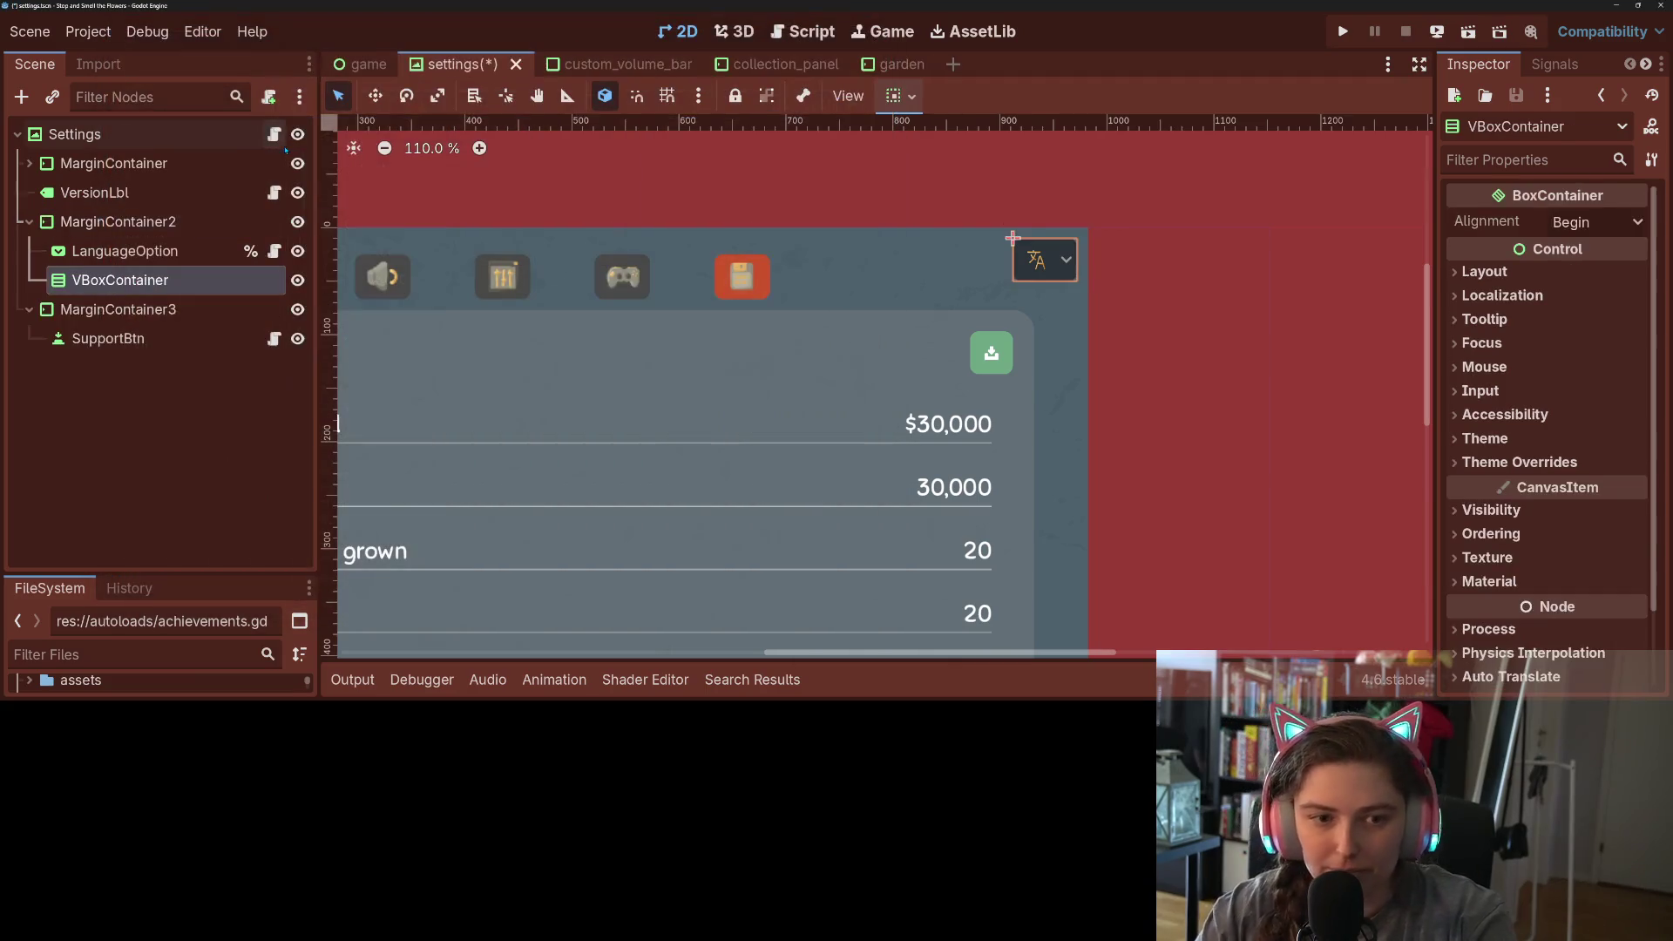
drag(131, 251, 183, 275)
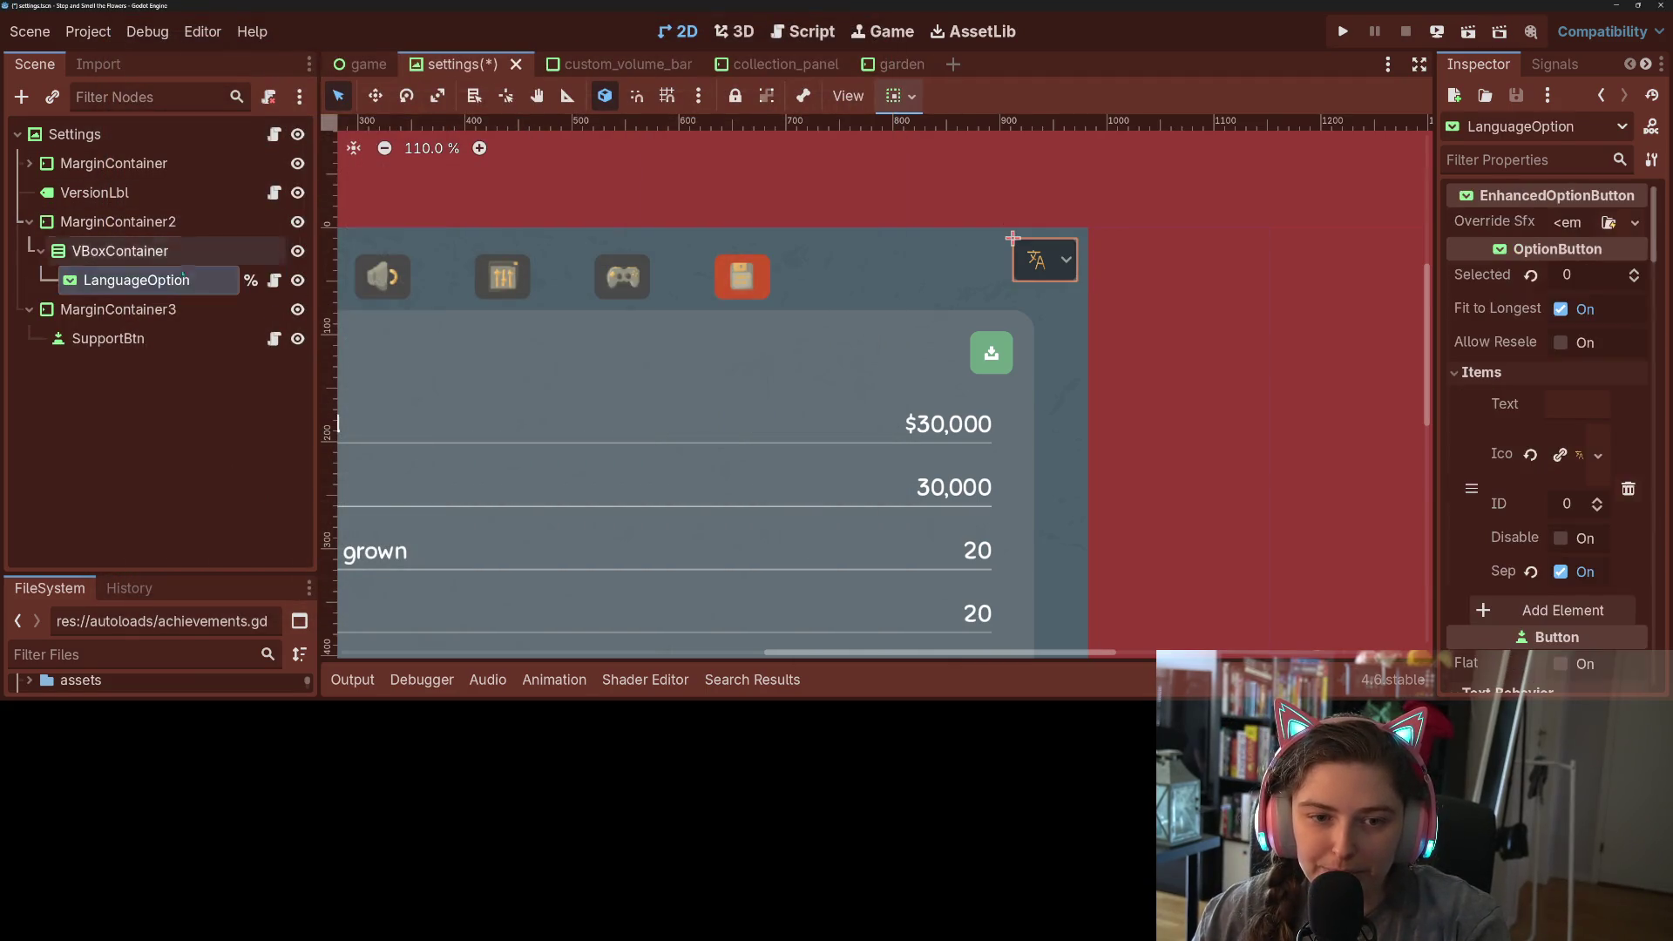
- Add a TextureRect child to the new VBoxContainer
scroll(1557, 501, down, 2)
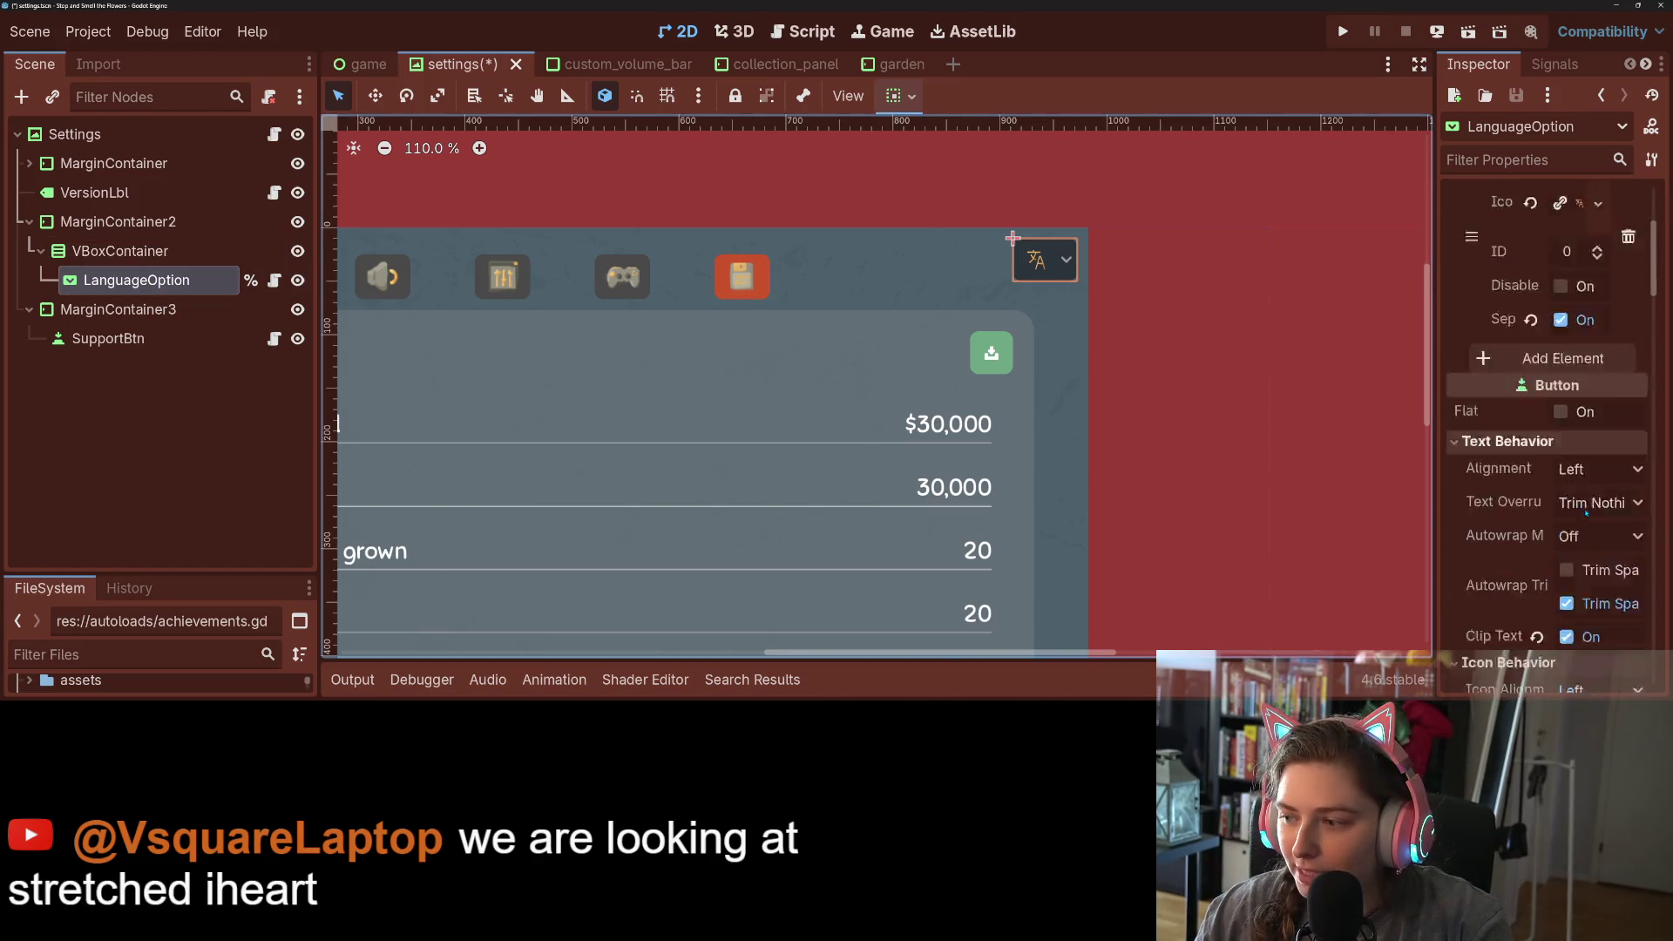
right_click(96, 251)
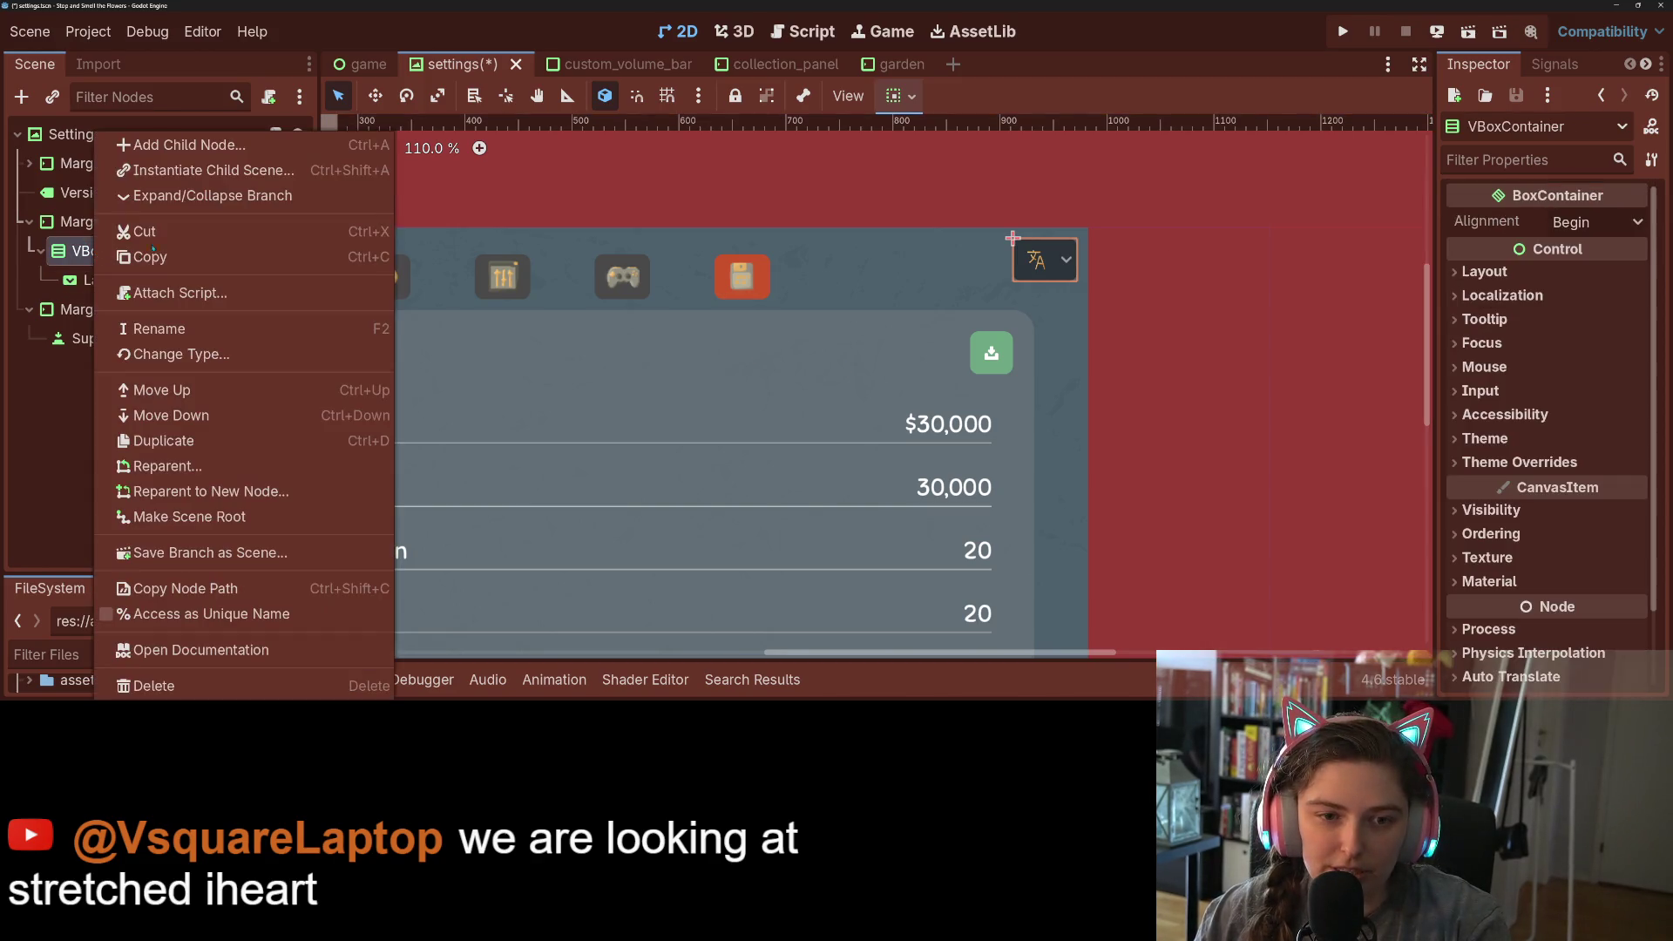
click(192, 148)
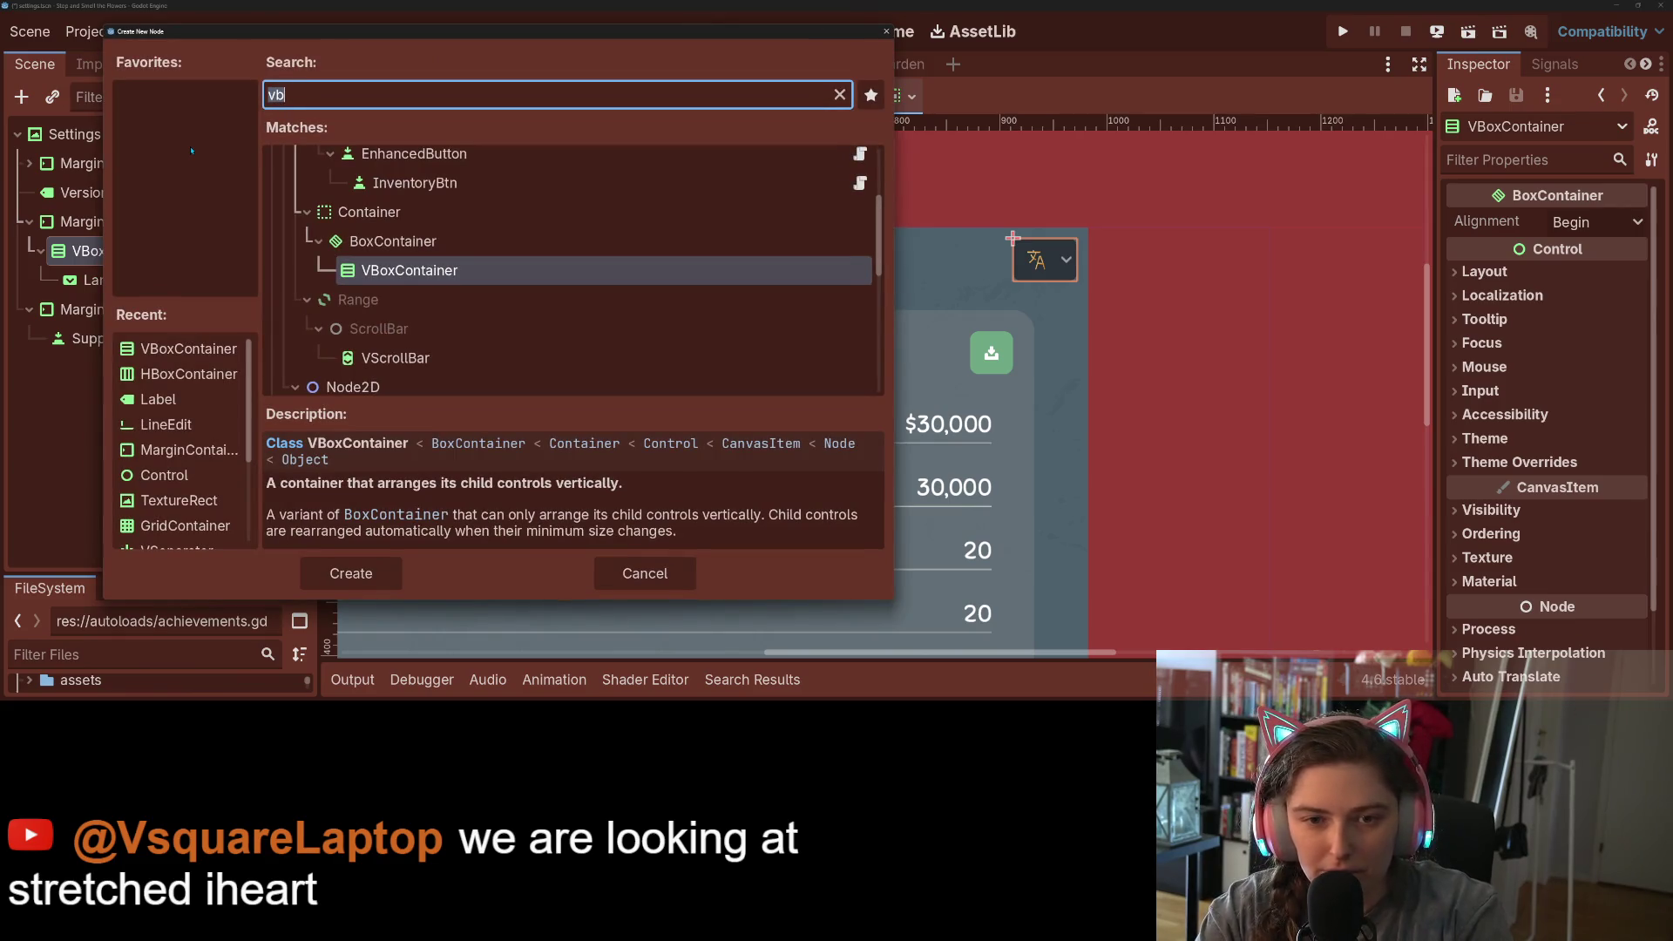
text(te)
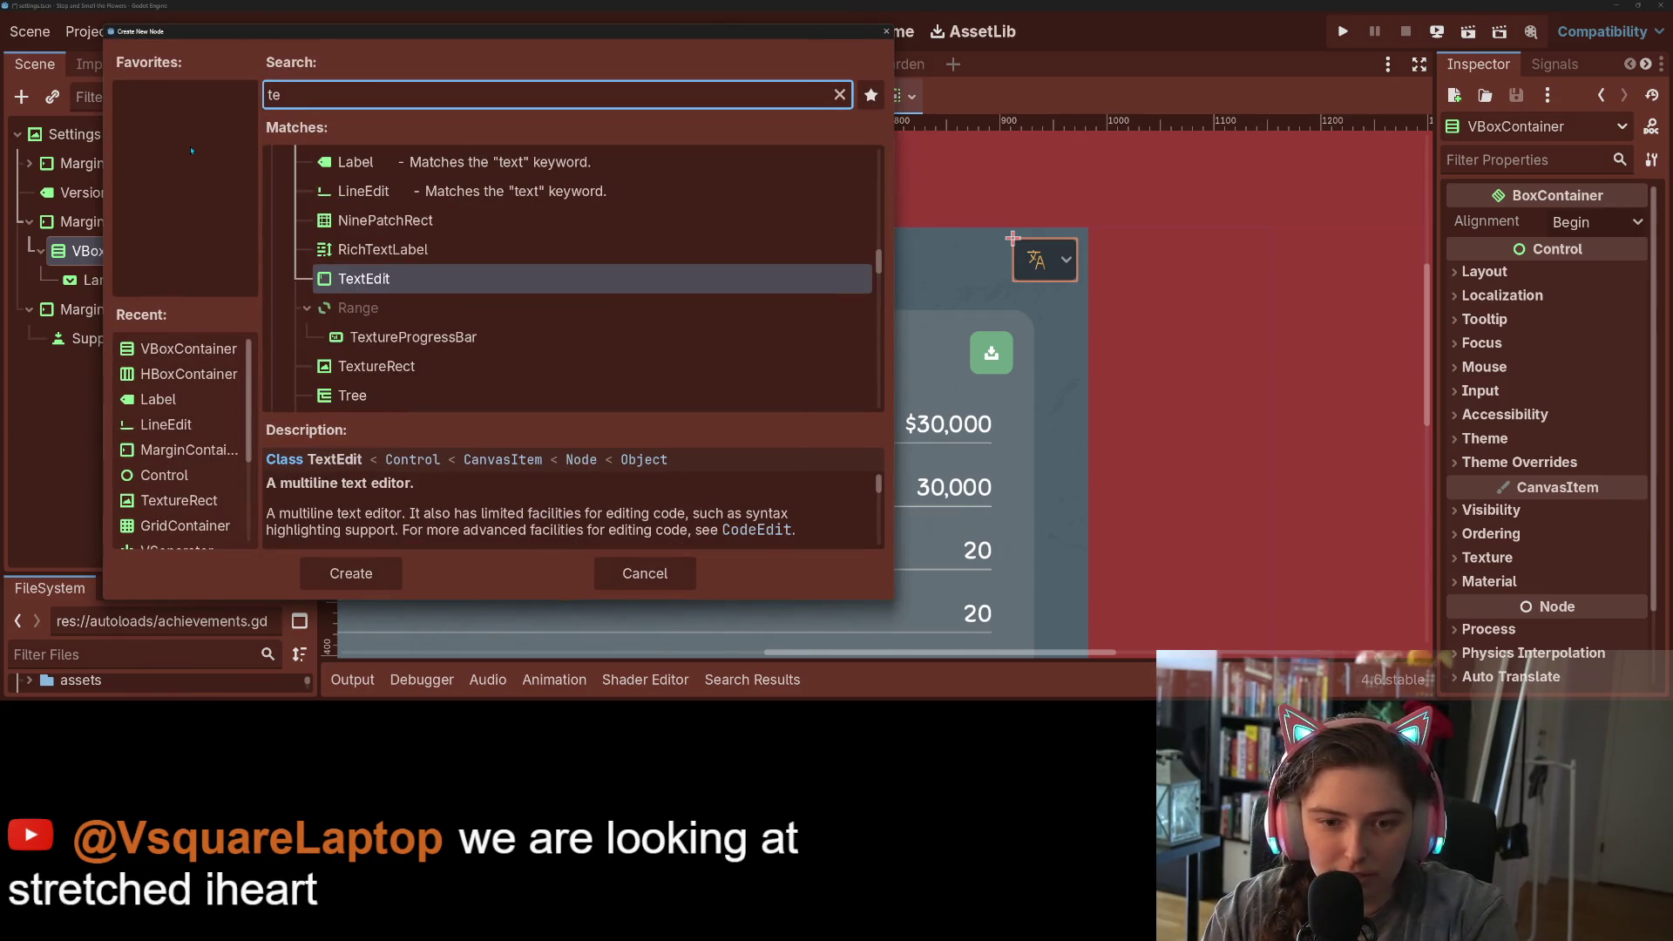
key(Down)
key(Down)
key(Down)
key(Return)
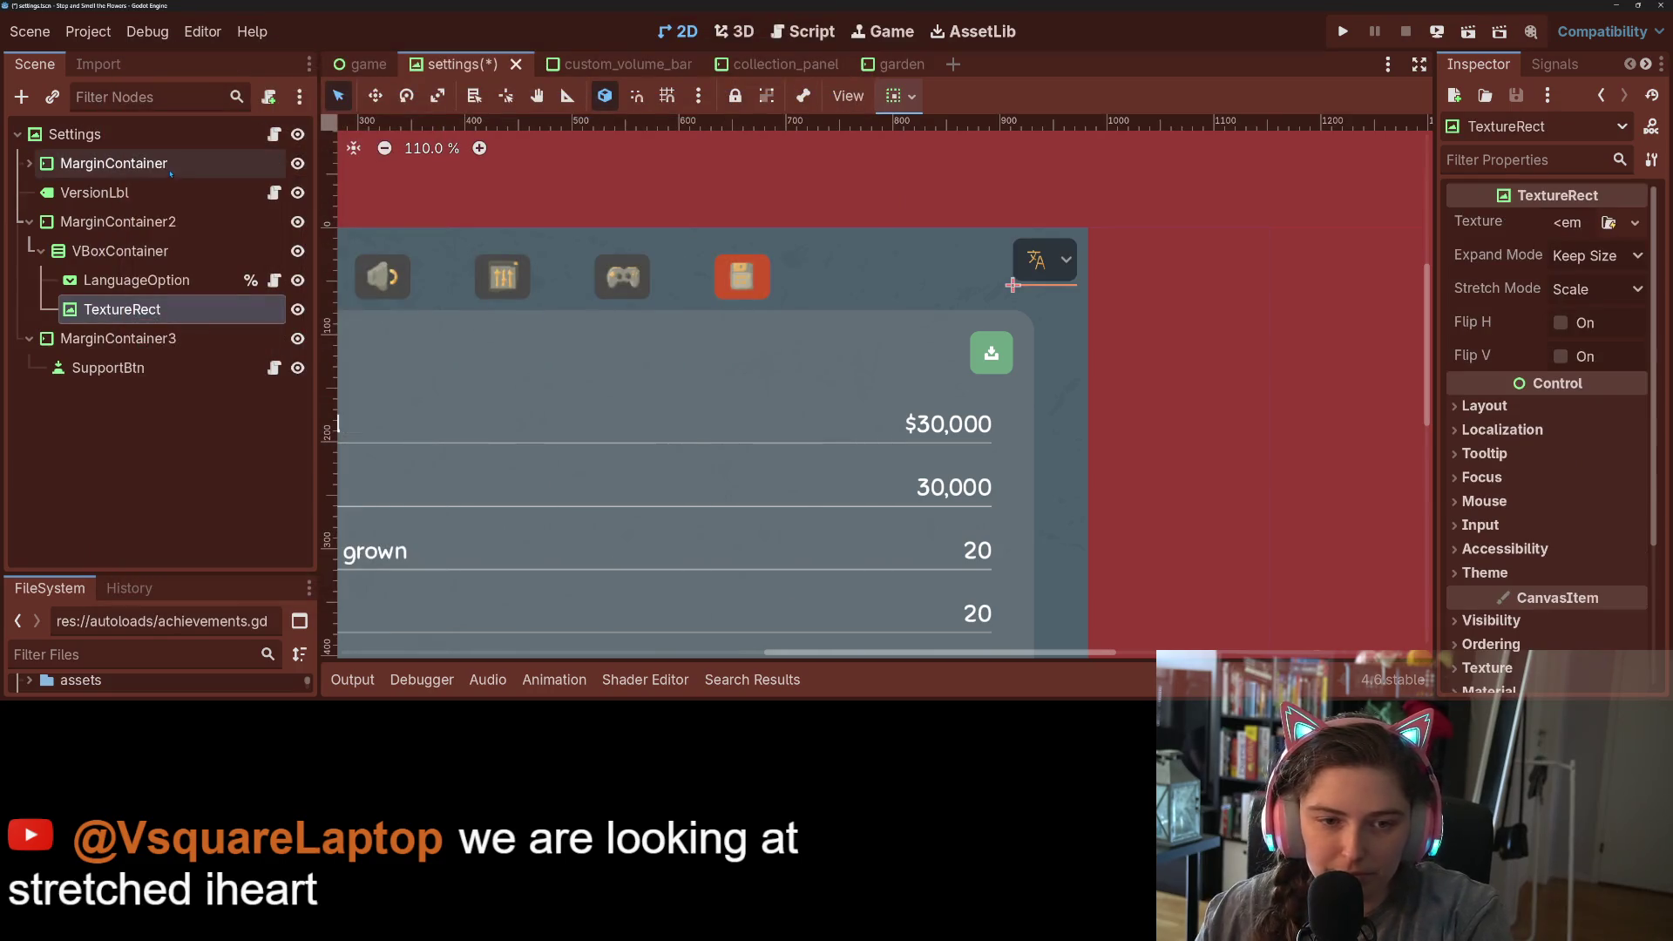
- Rename the container to 'hb' and change its type to HBoxContainer
right_click(105, 251)
click(223, 331)
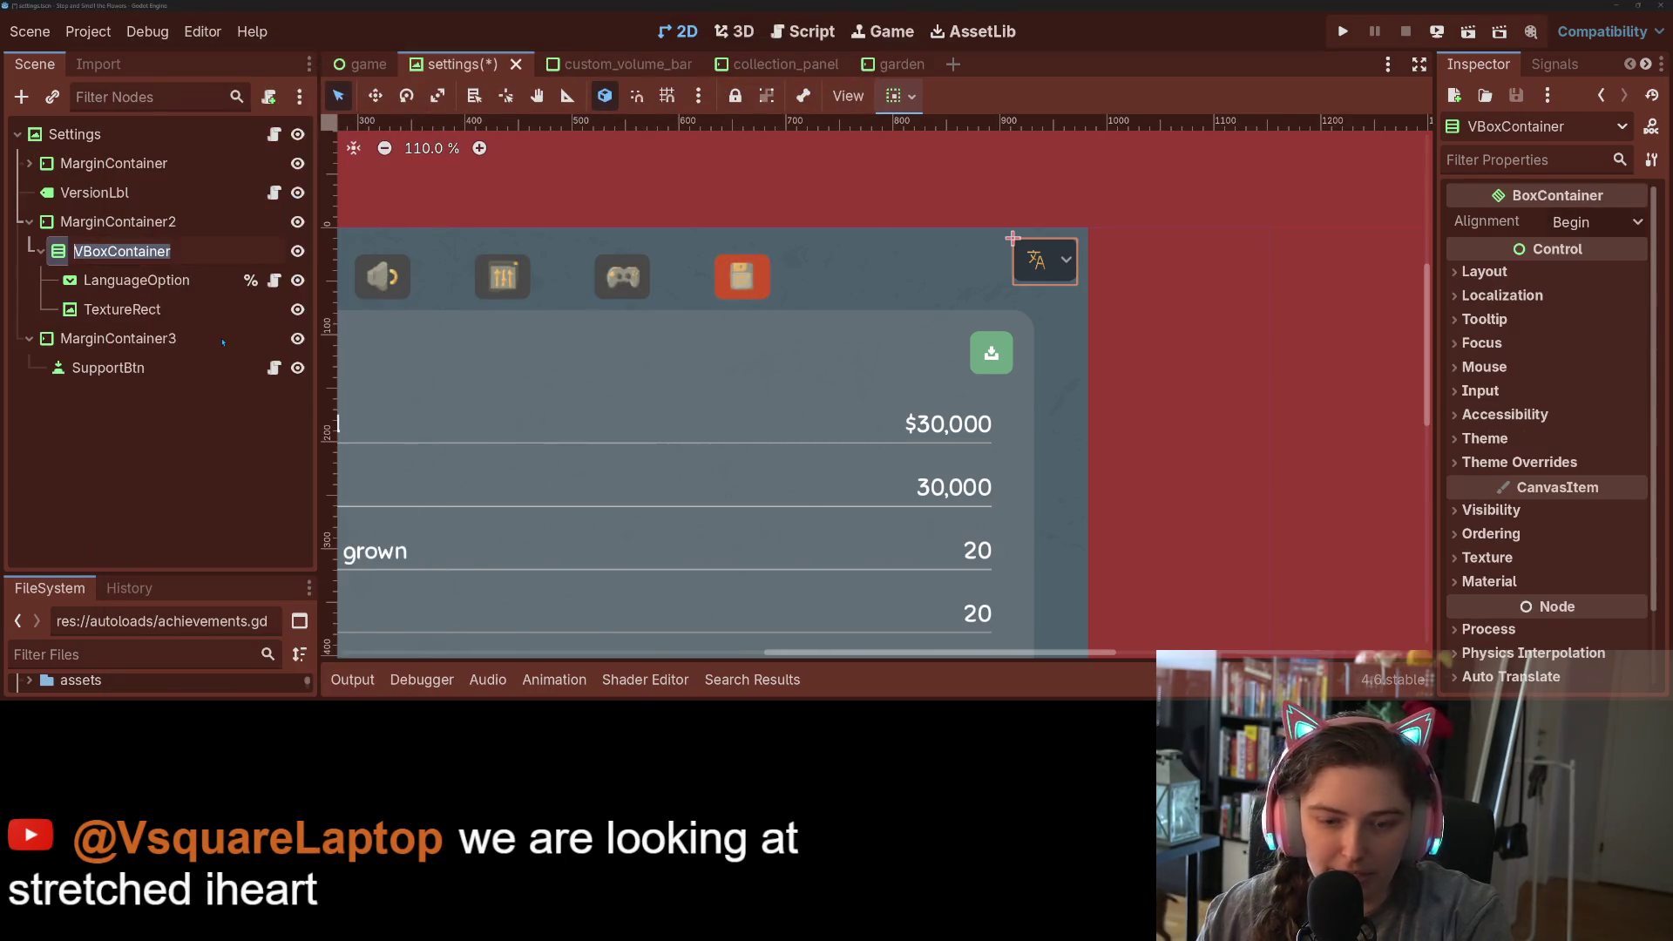
text(hb)
key(Return)
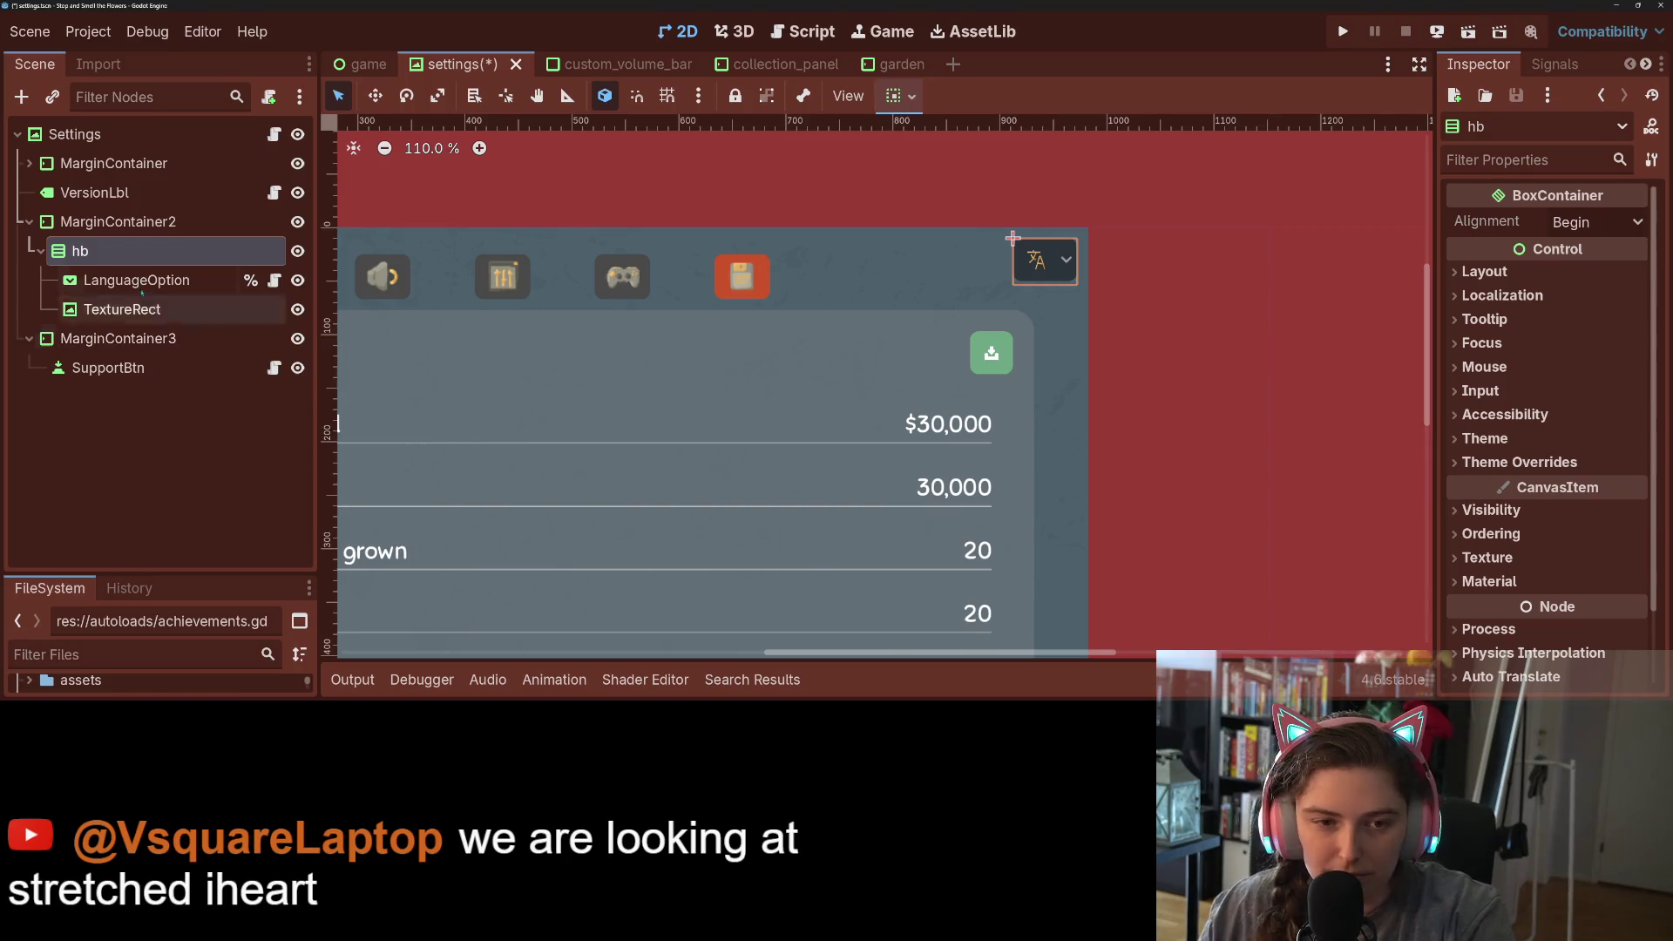
right_click(144, 251)
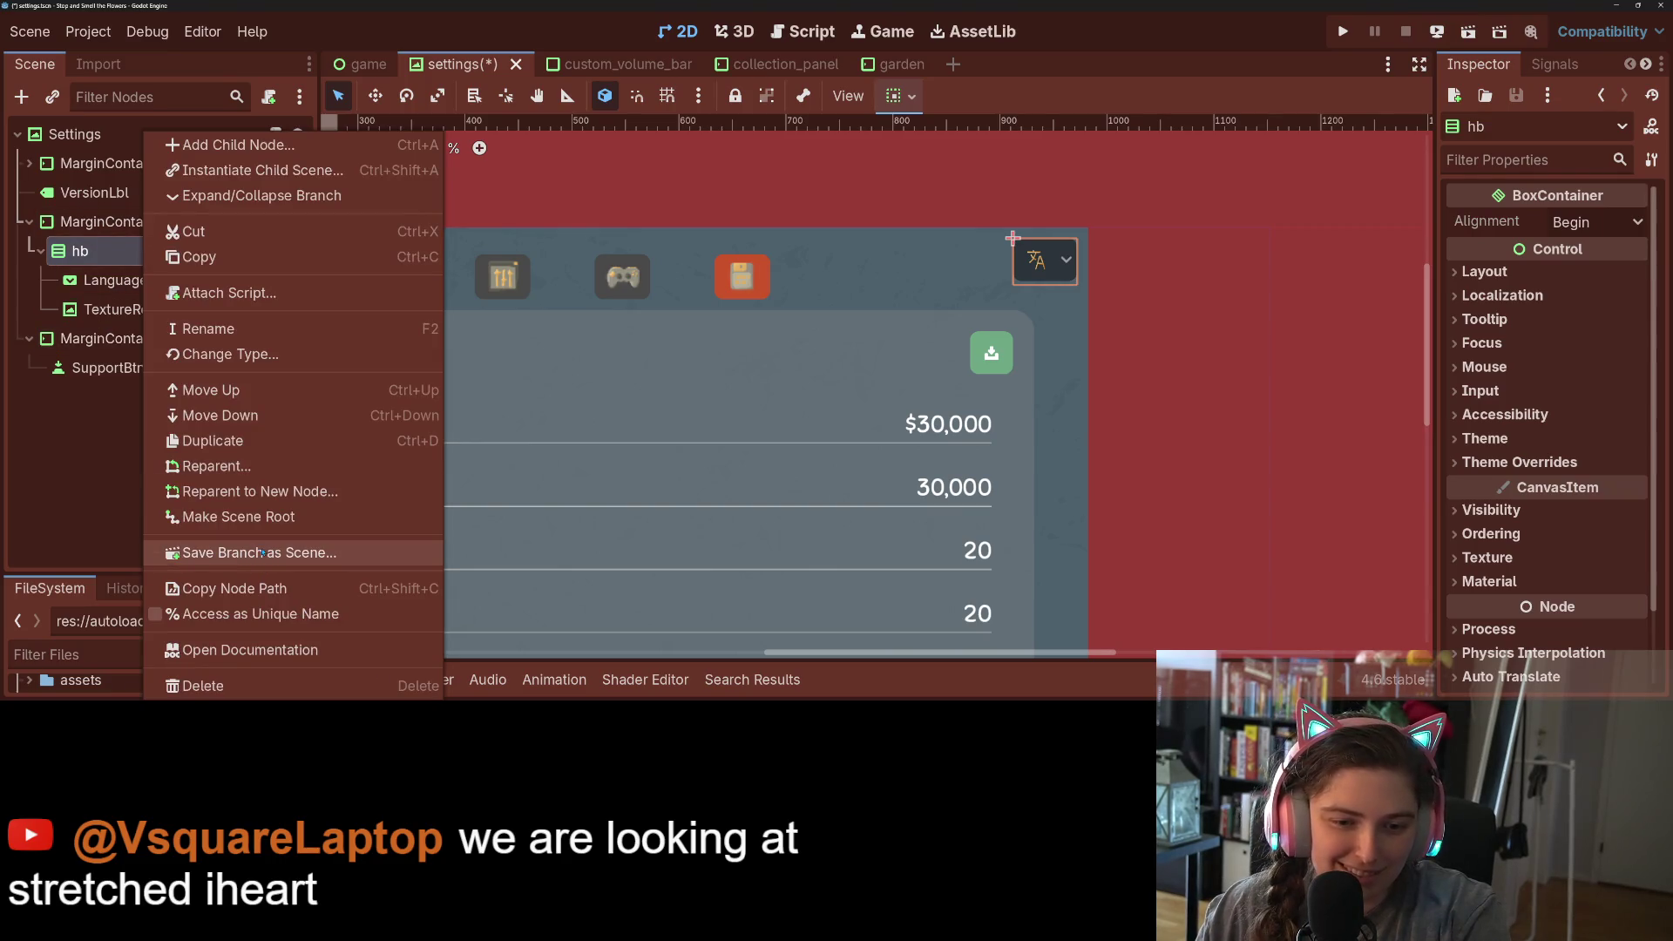
click(230, 354)
text(hb)
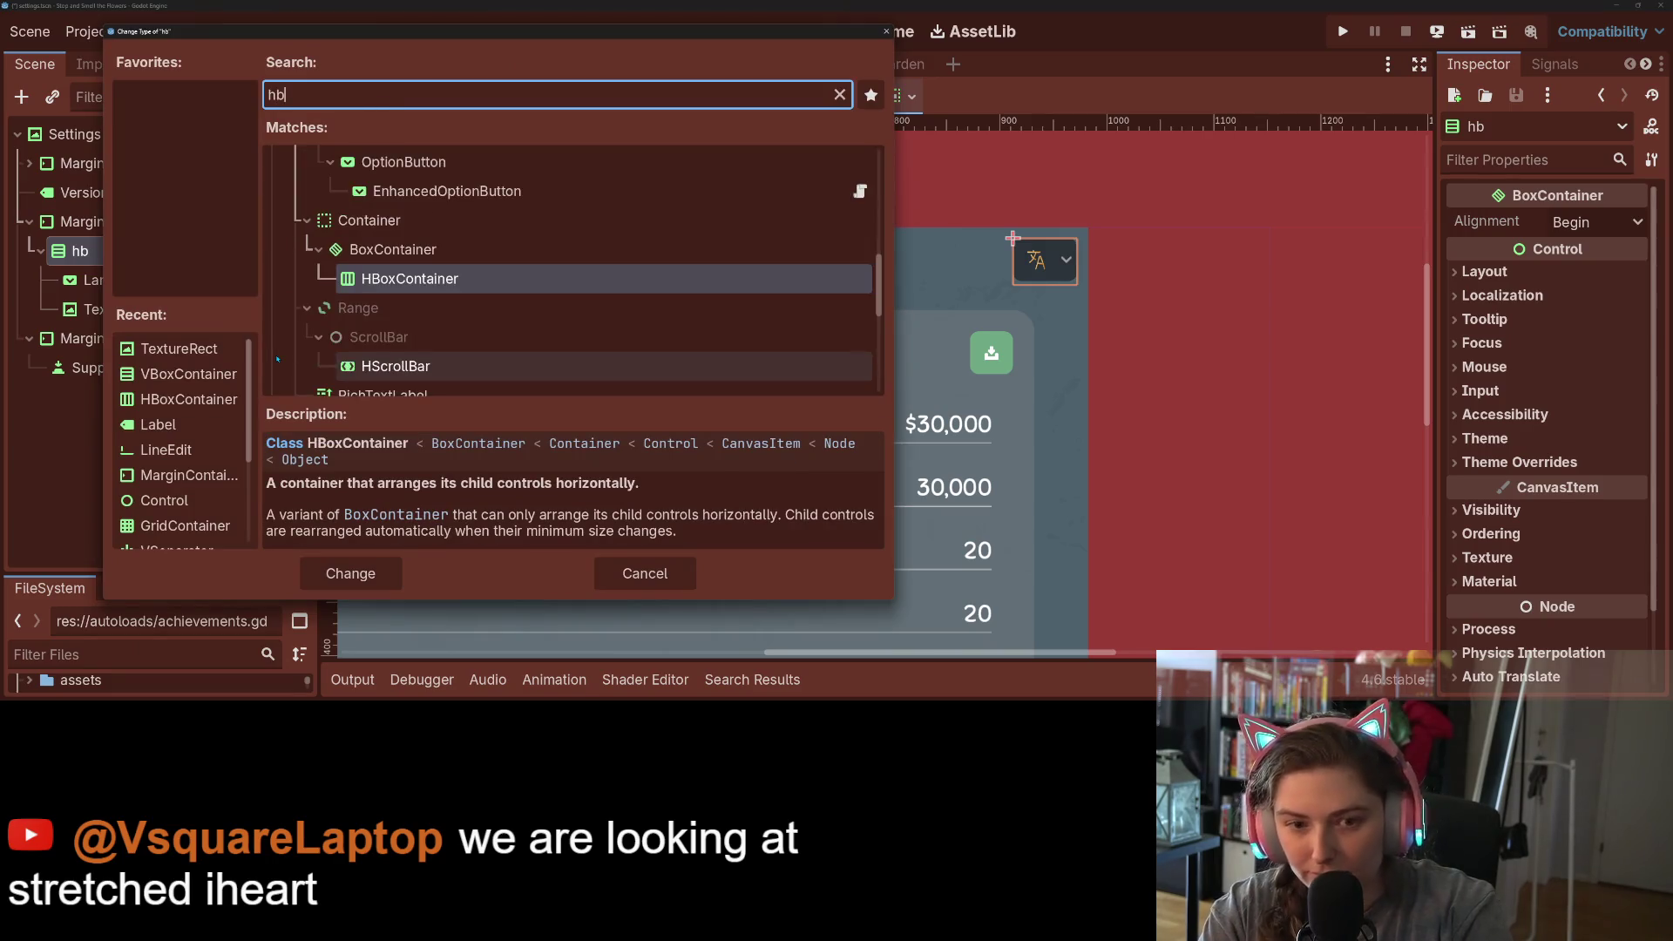
key(Return)
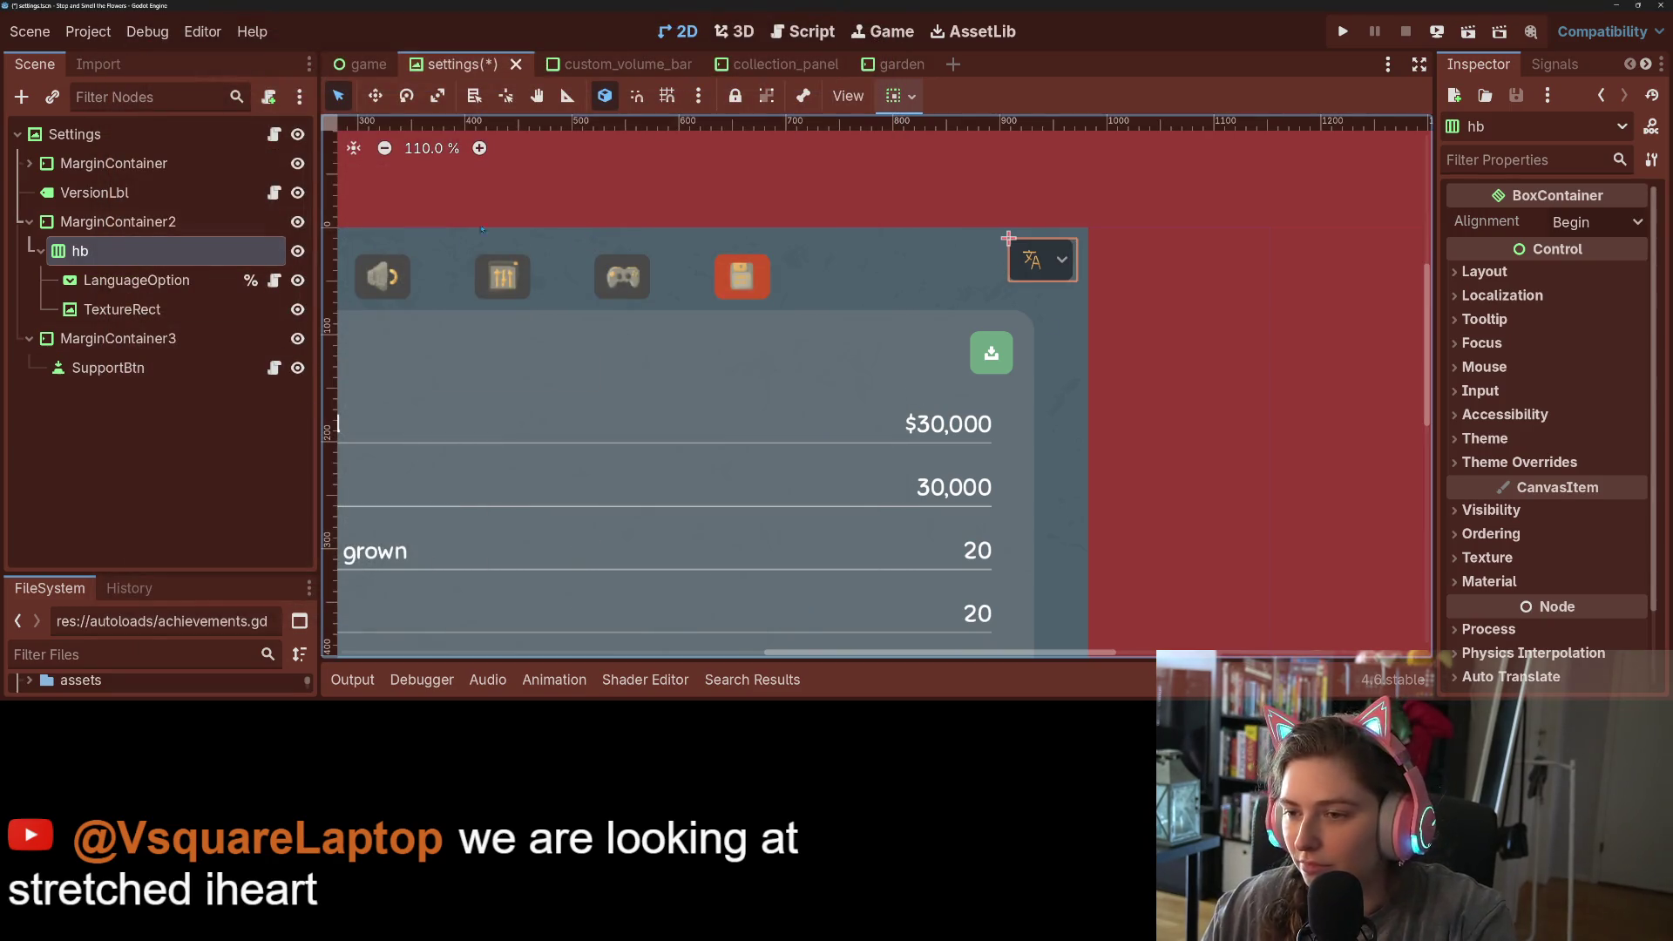
- Remove the dropdown's translate-icon item and paste the translate icon as the TextureRect's texture
click(153, 311)
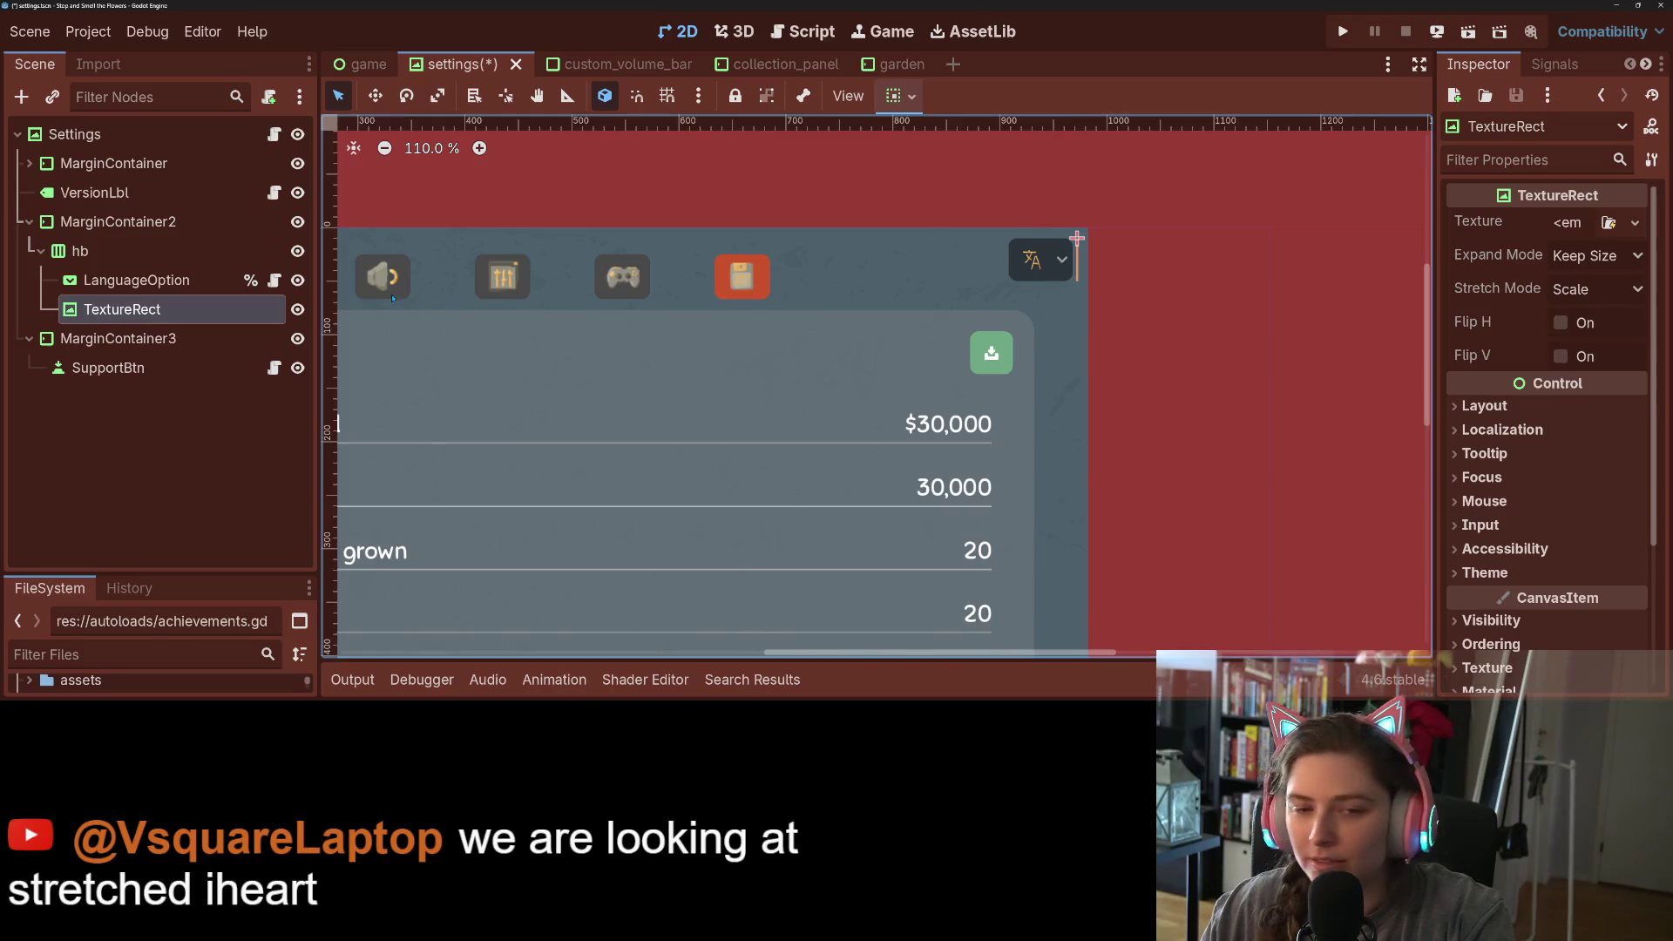
click(137, 280)
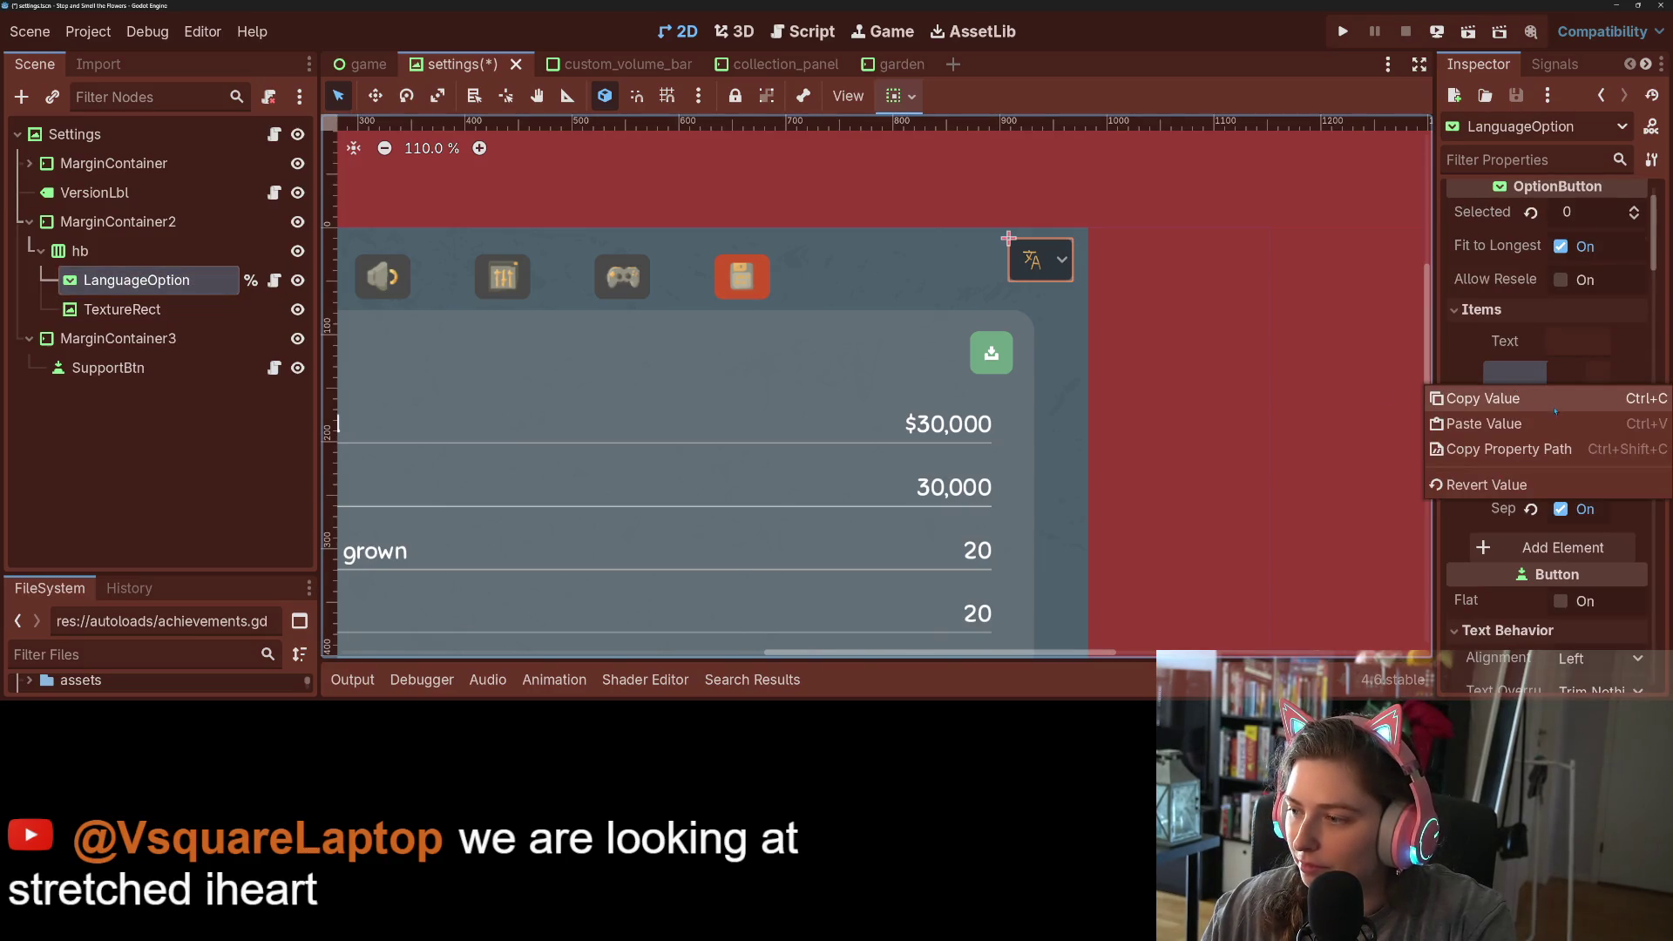
click(1628, 427)
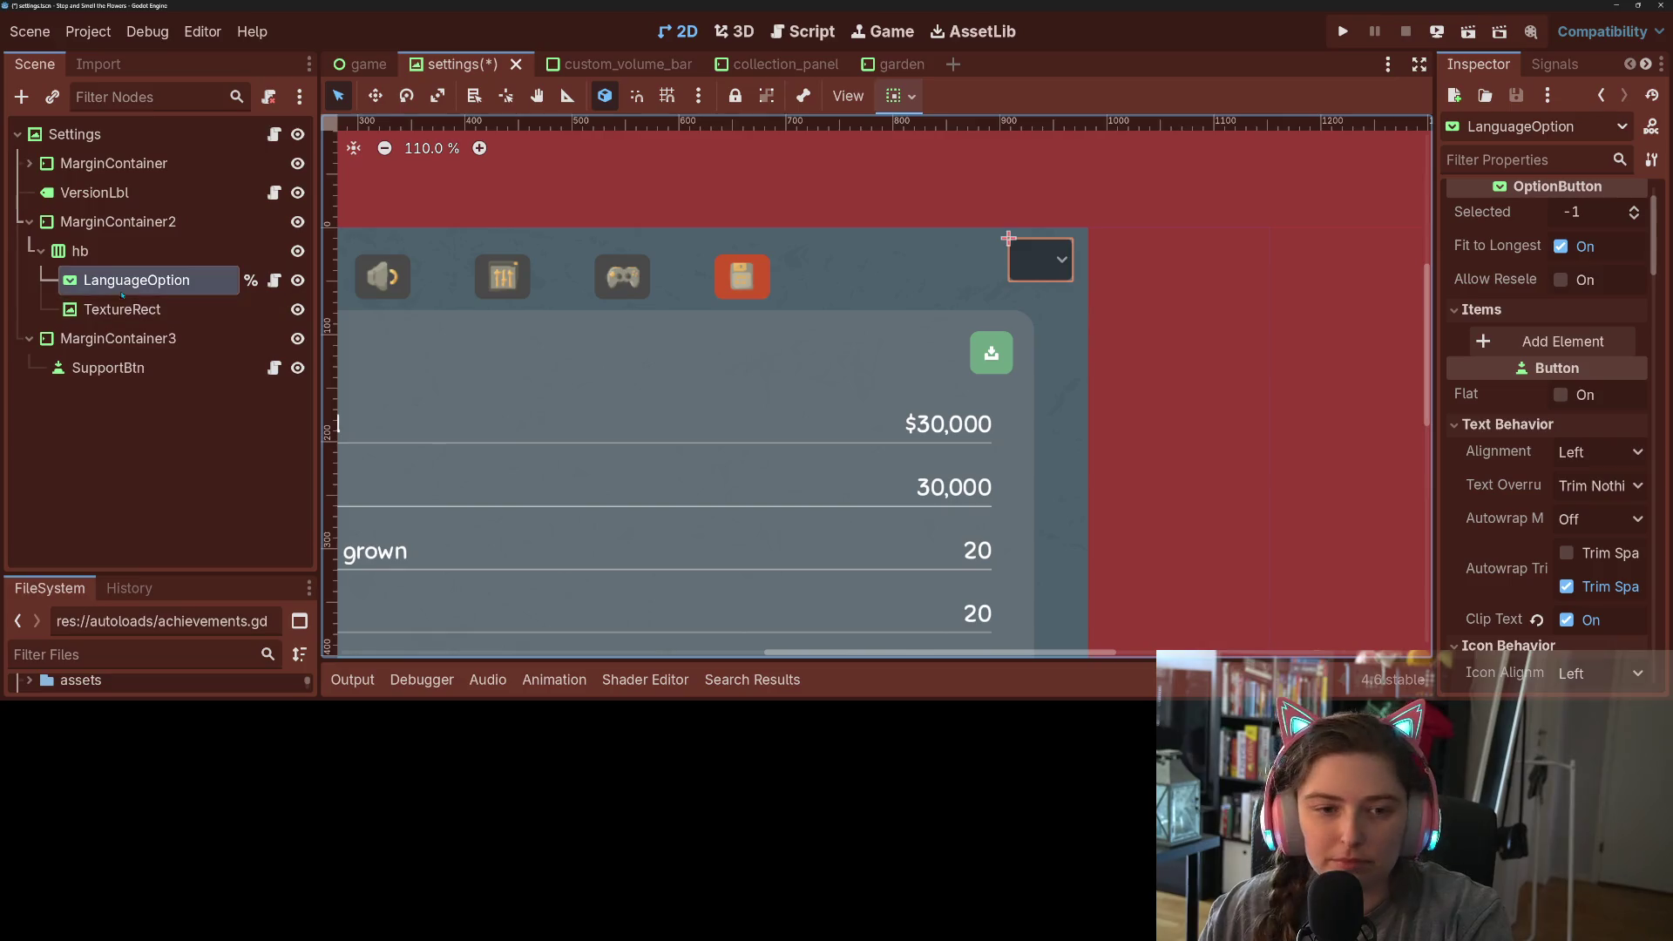
click(175, 309)
click(1480, 408)
click(1480, 408)
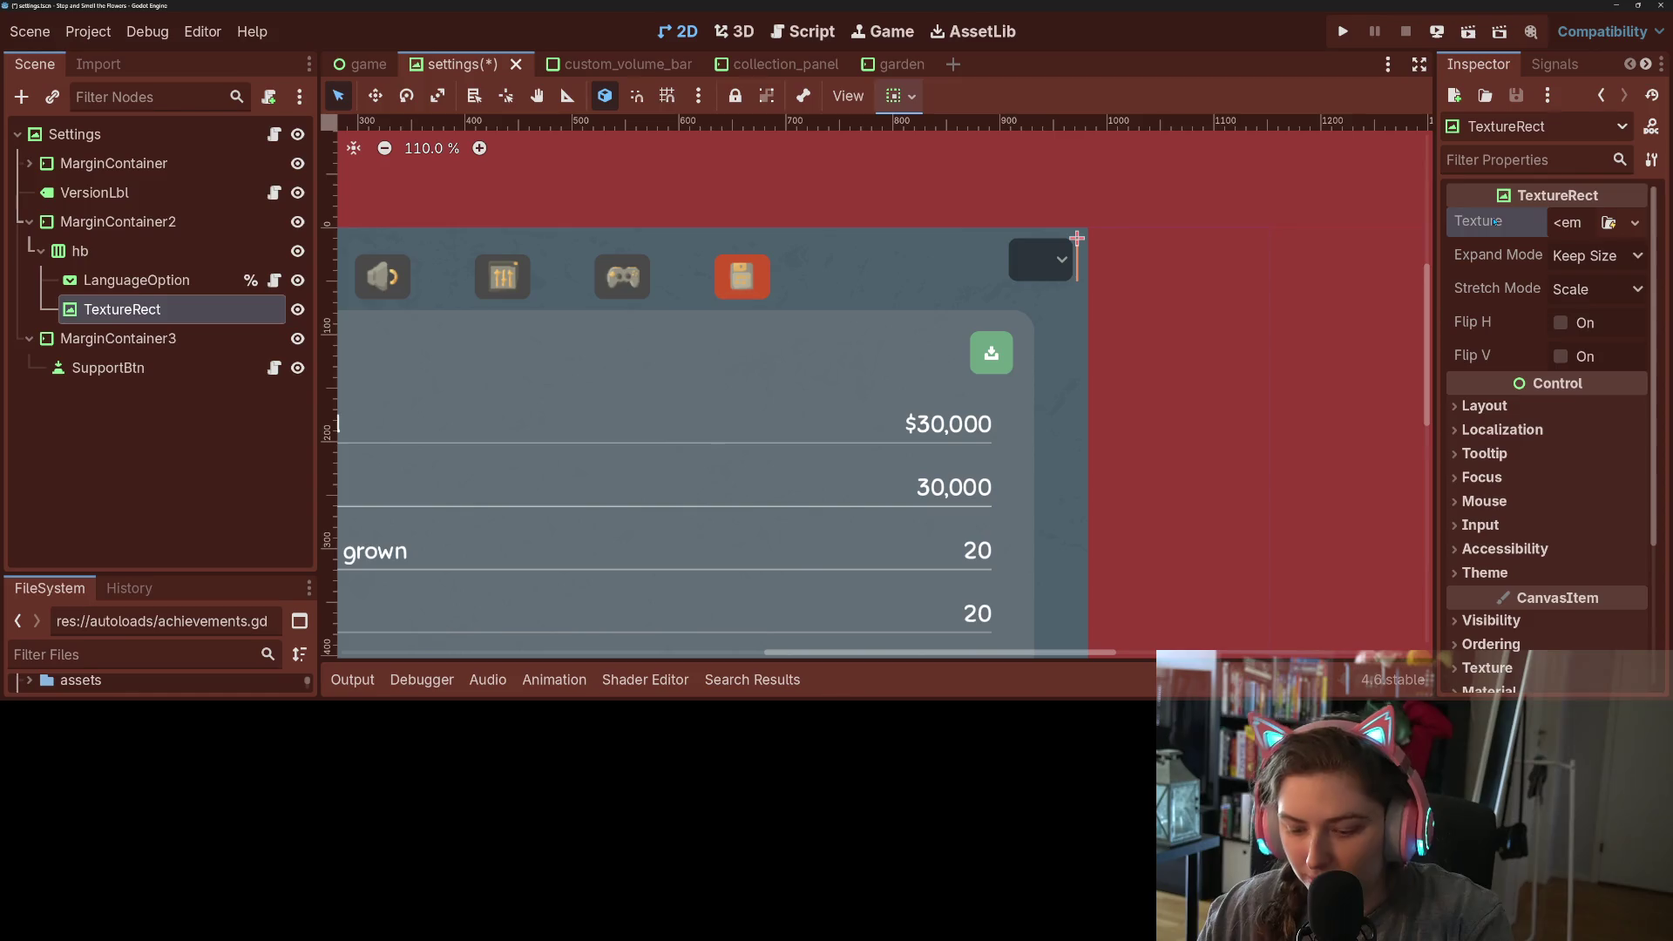
key(ctrl+v)
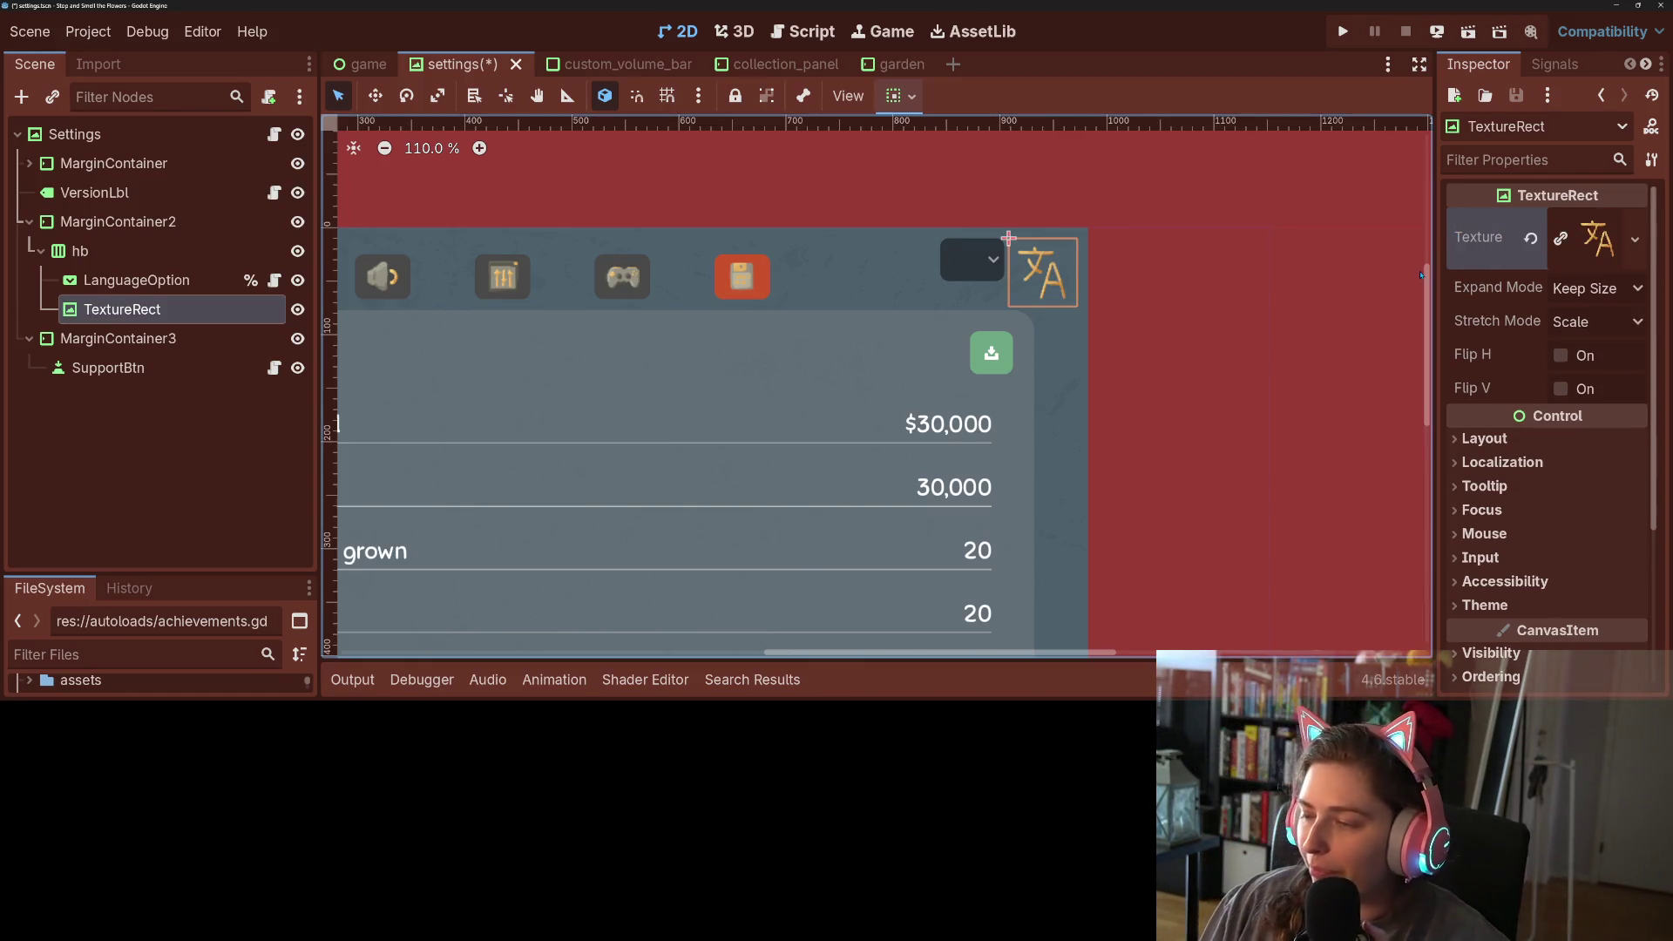
- Set the TextureRect's Stretch Mode to Keep Aspect and Expand Mode to Fit Width Proportional
click(1588, 326)
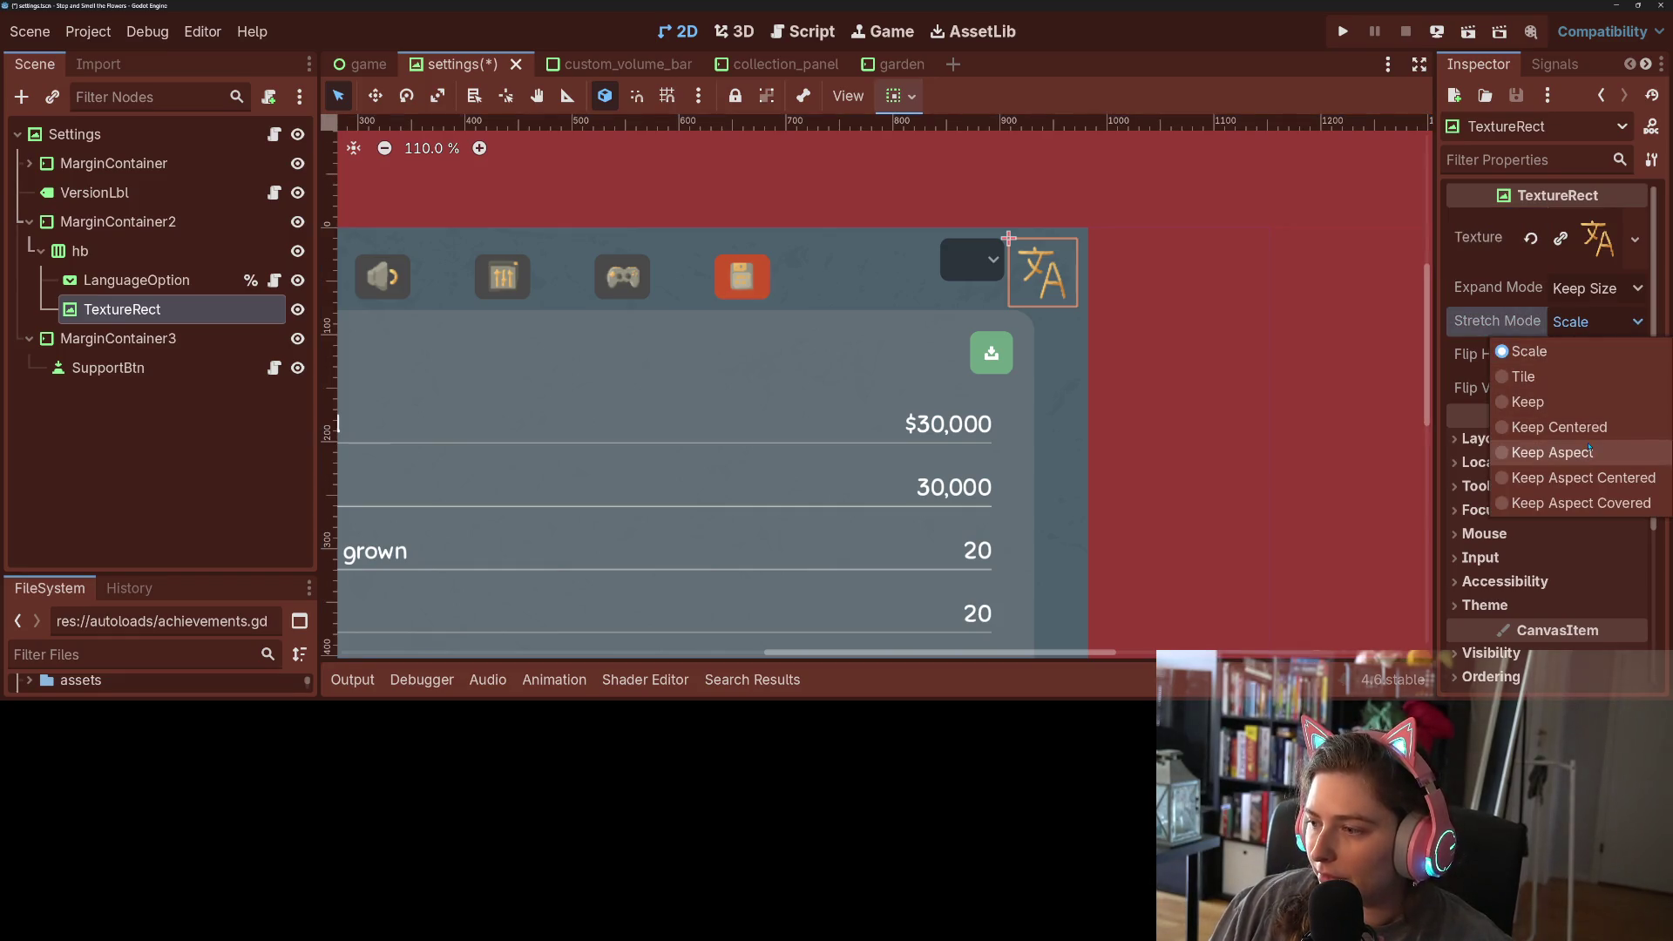
click(1588, 478)
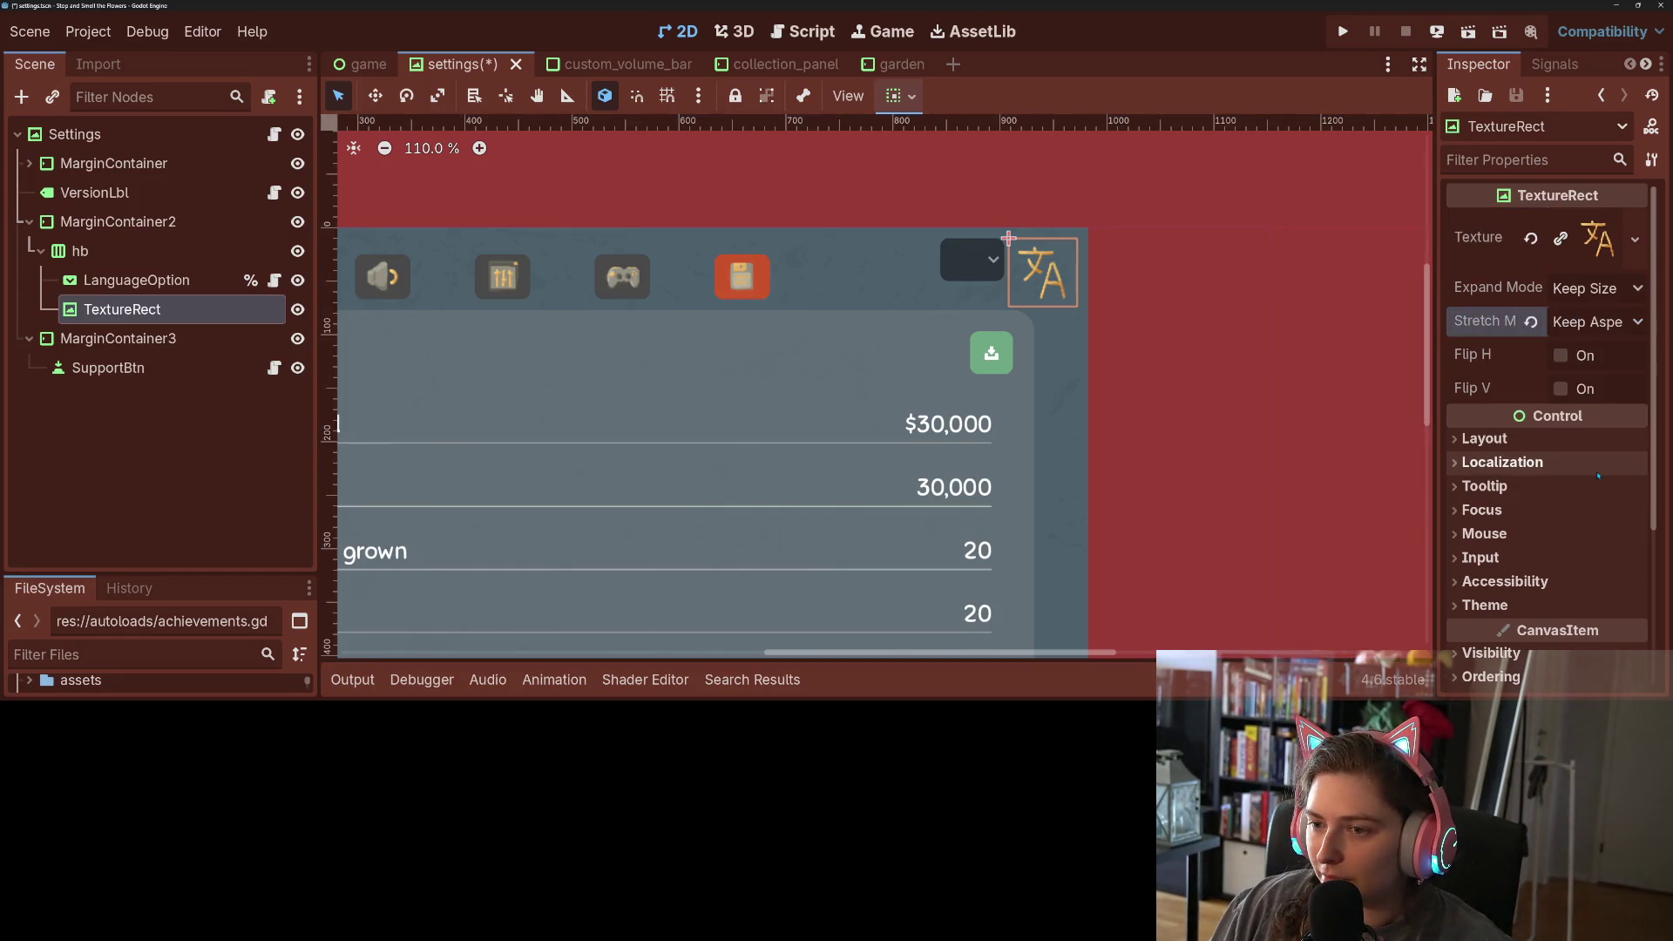
click(1602, 292)
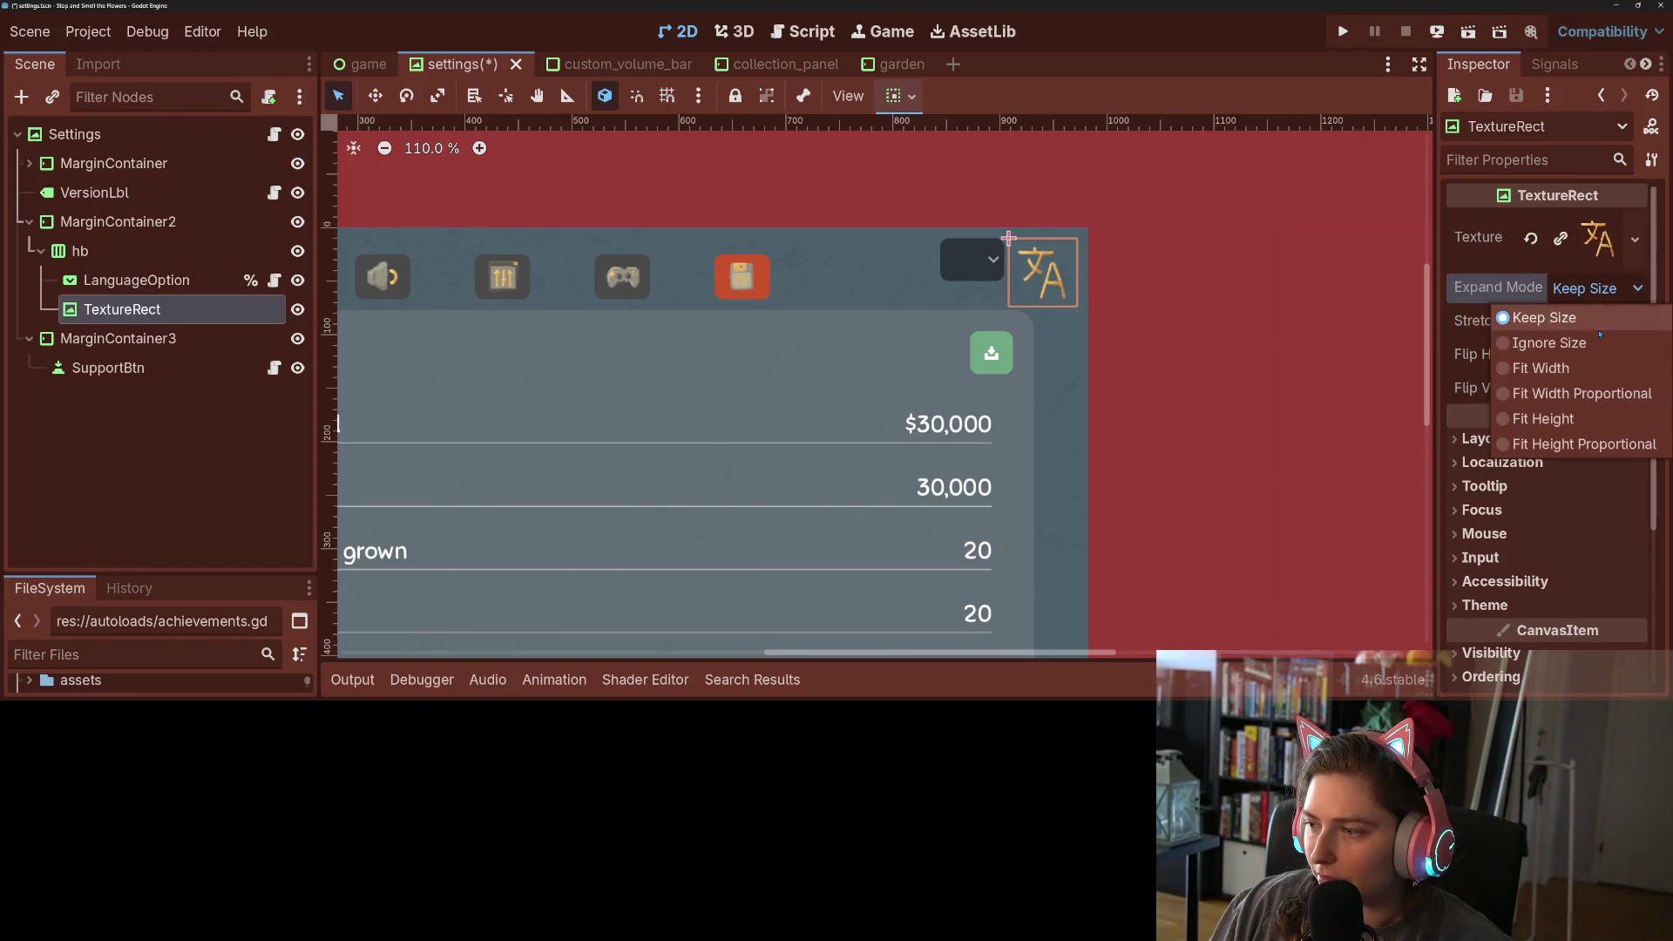
click(1595, 394)
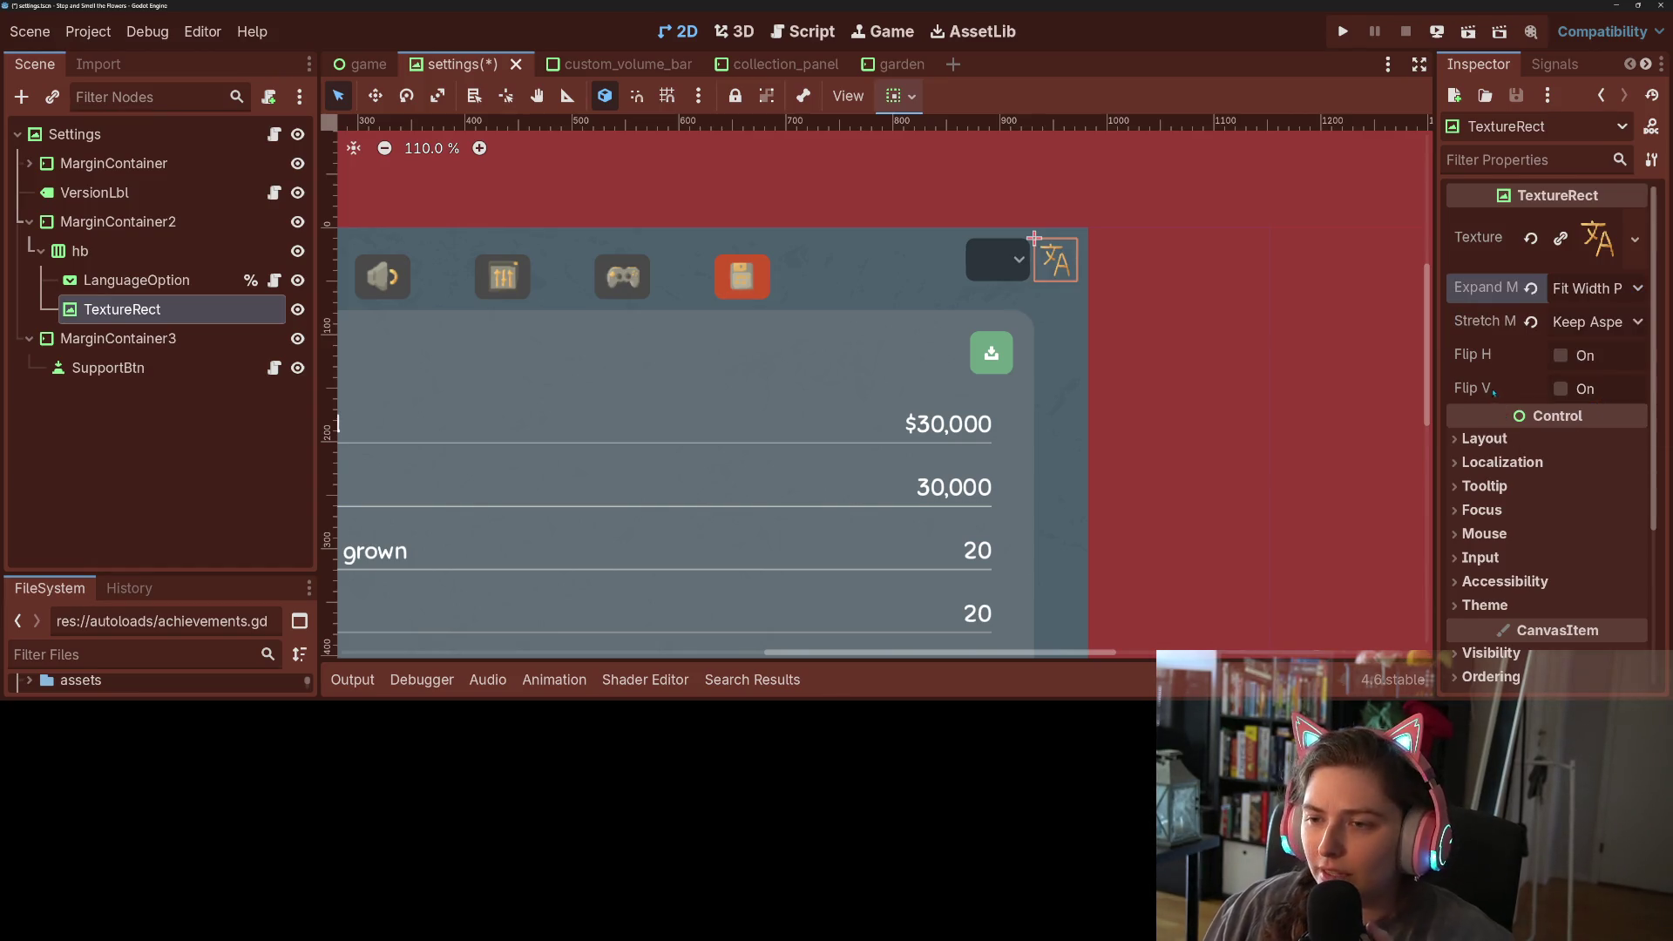
- Review the LanguageOption dropdown's properties and save the settings scene
click(976, 276)
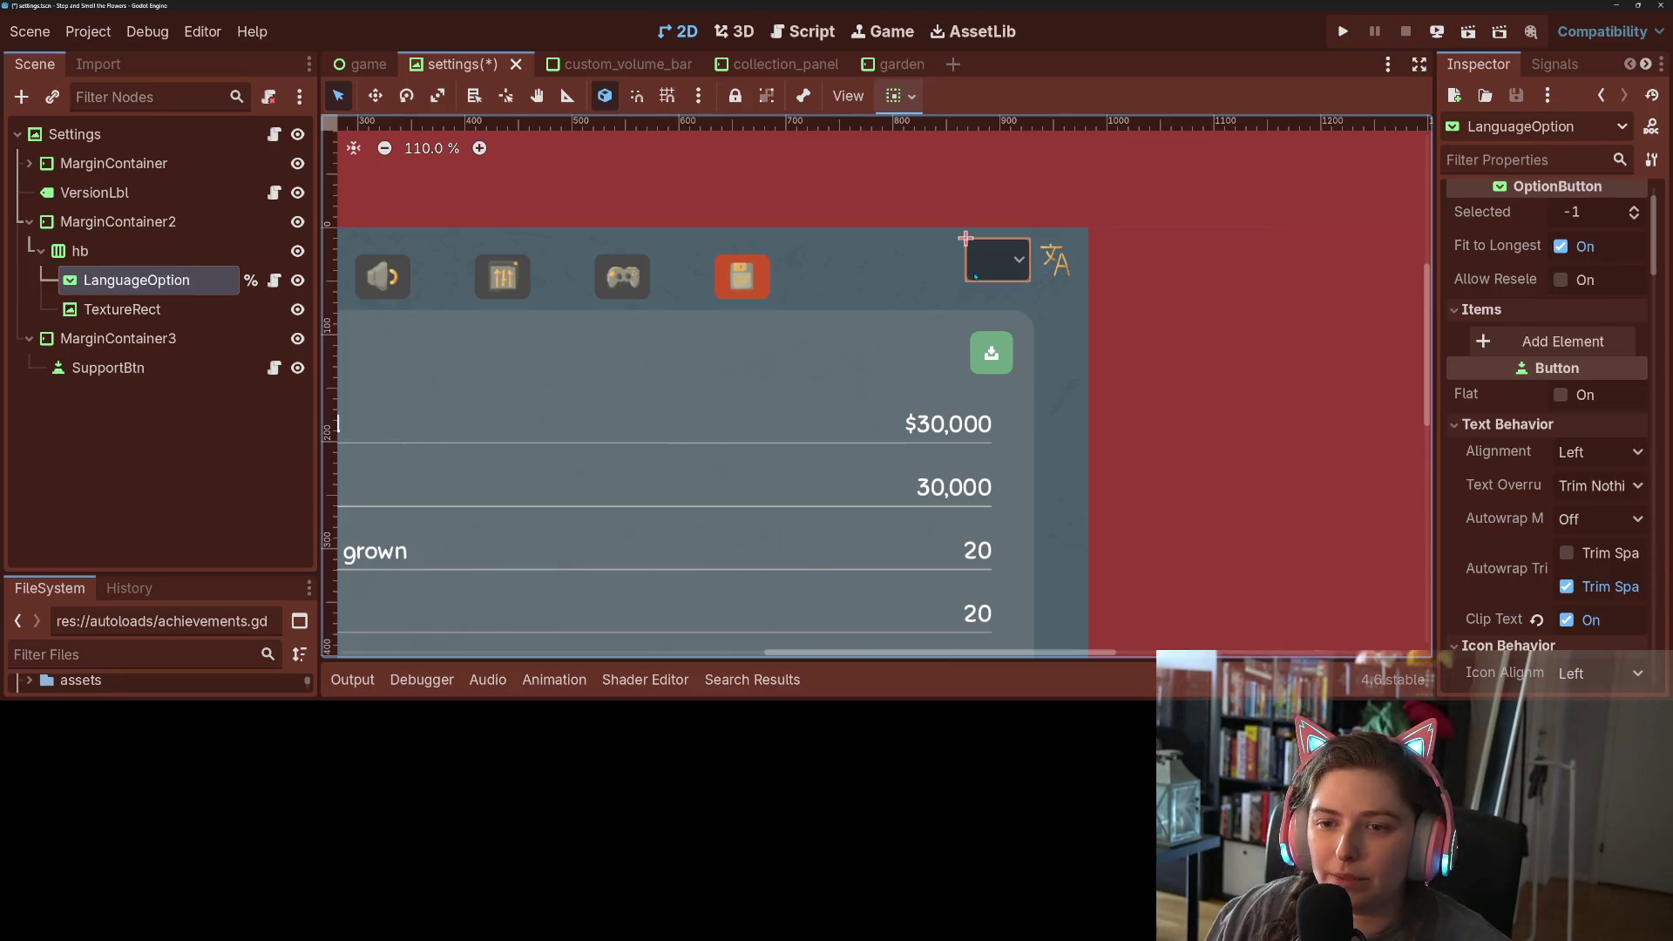
scroll(1011, 331, down, 5)
scroll(1058, 377, up, 4)
scroll(1058, 377, up, 3)
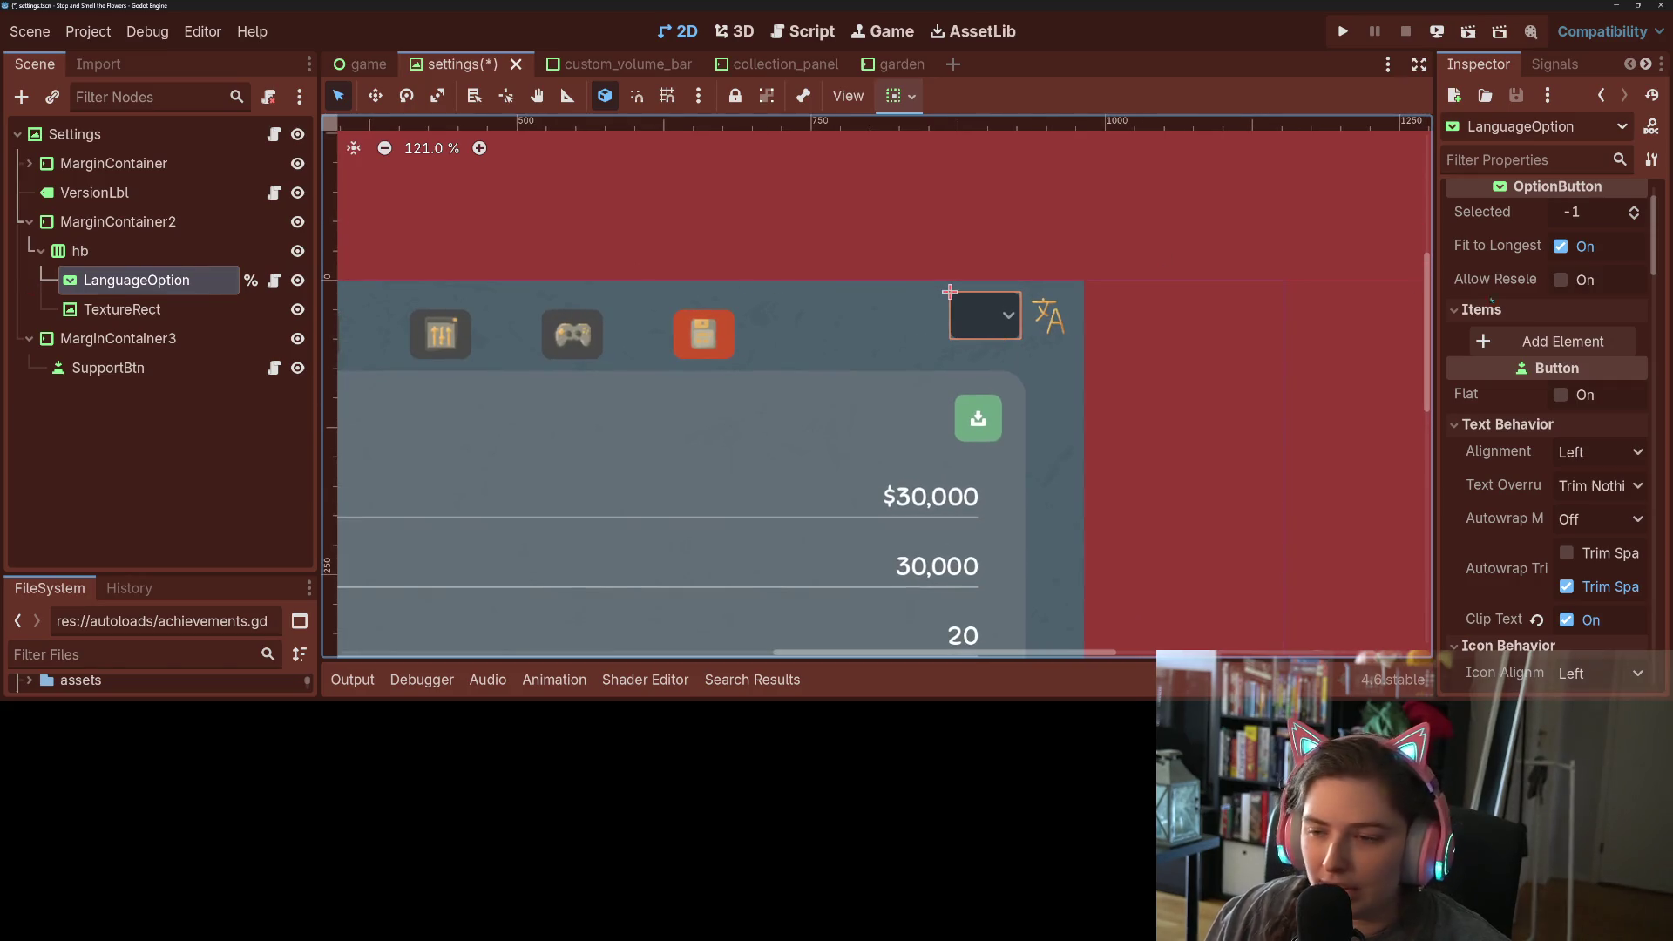
mouse_move(1470, 484)
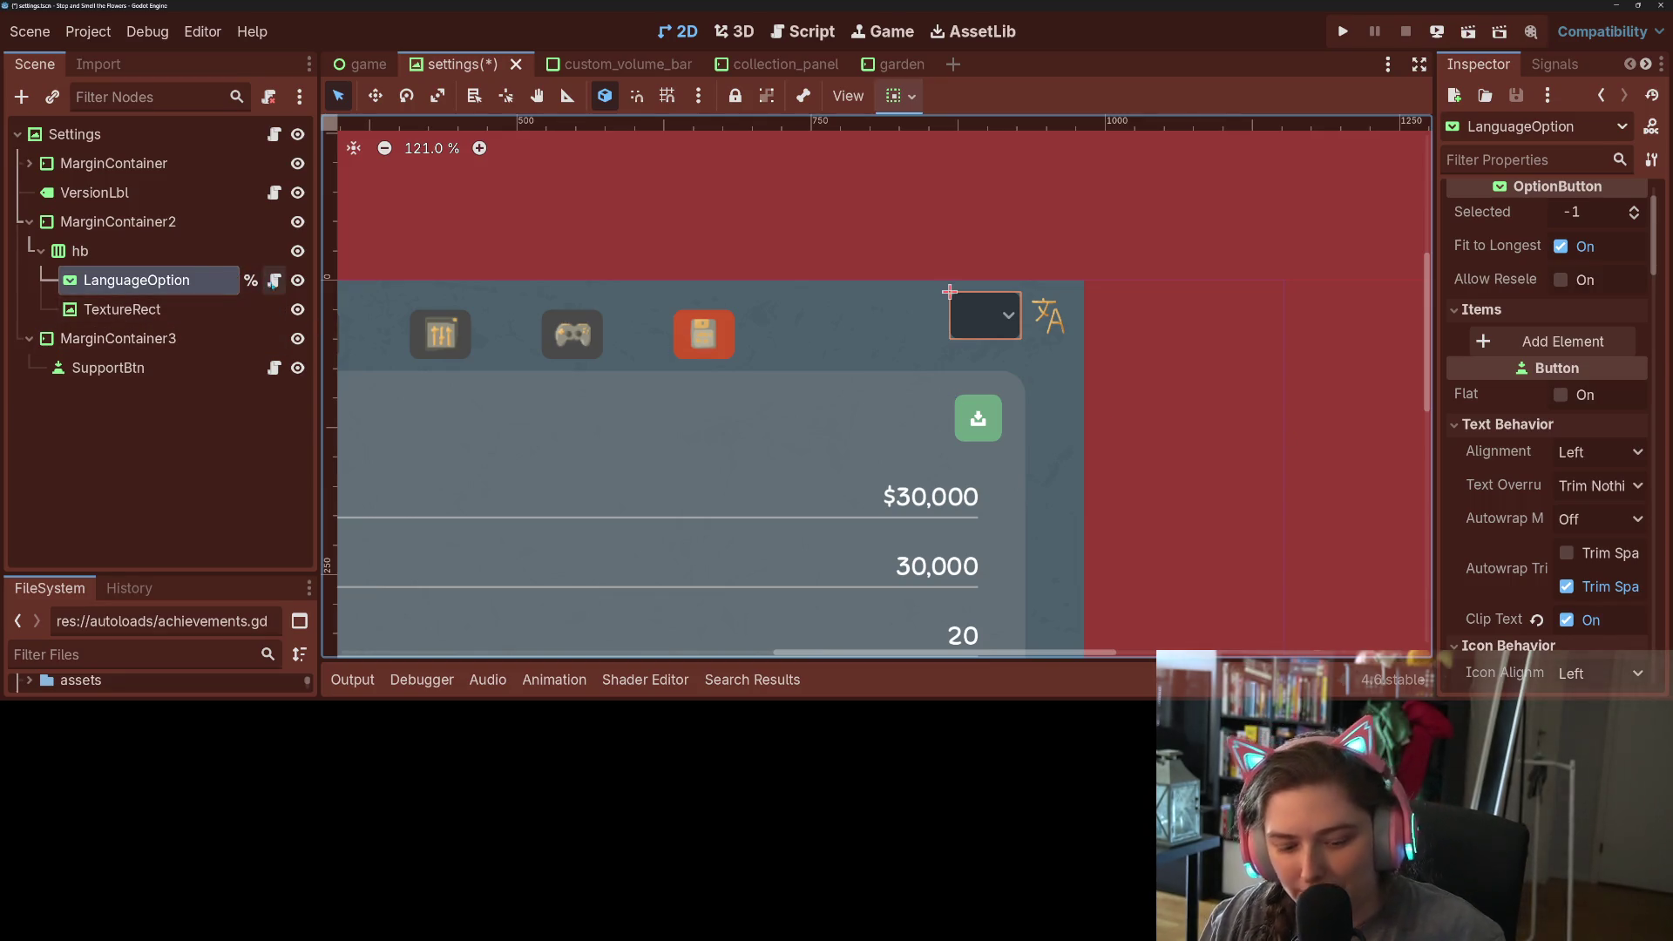
key(ctrl+s)
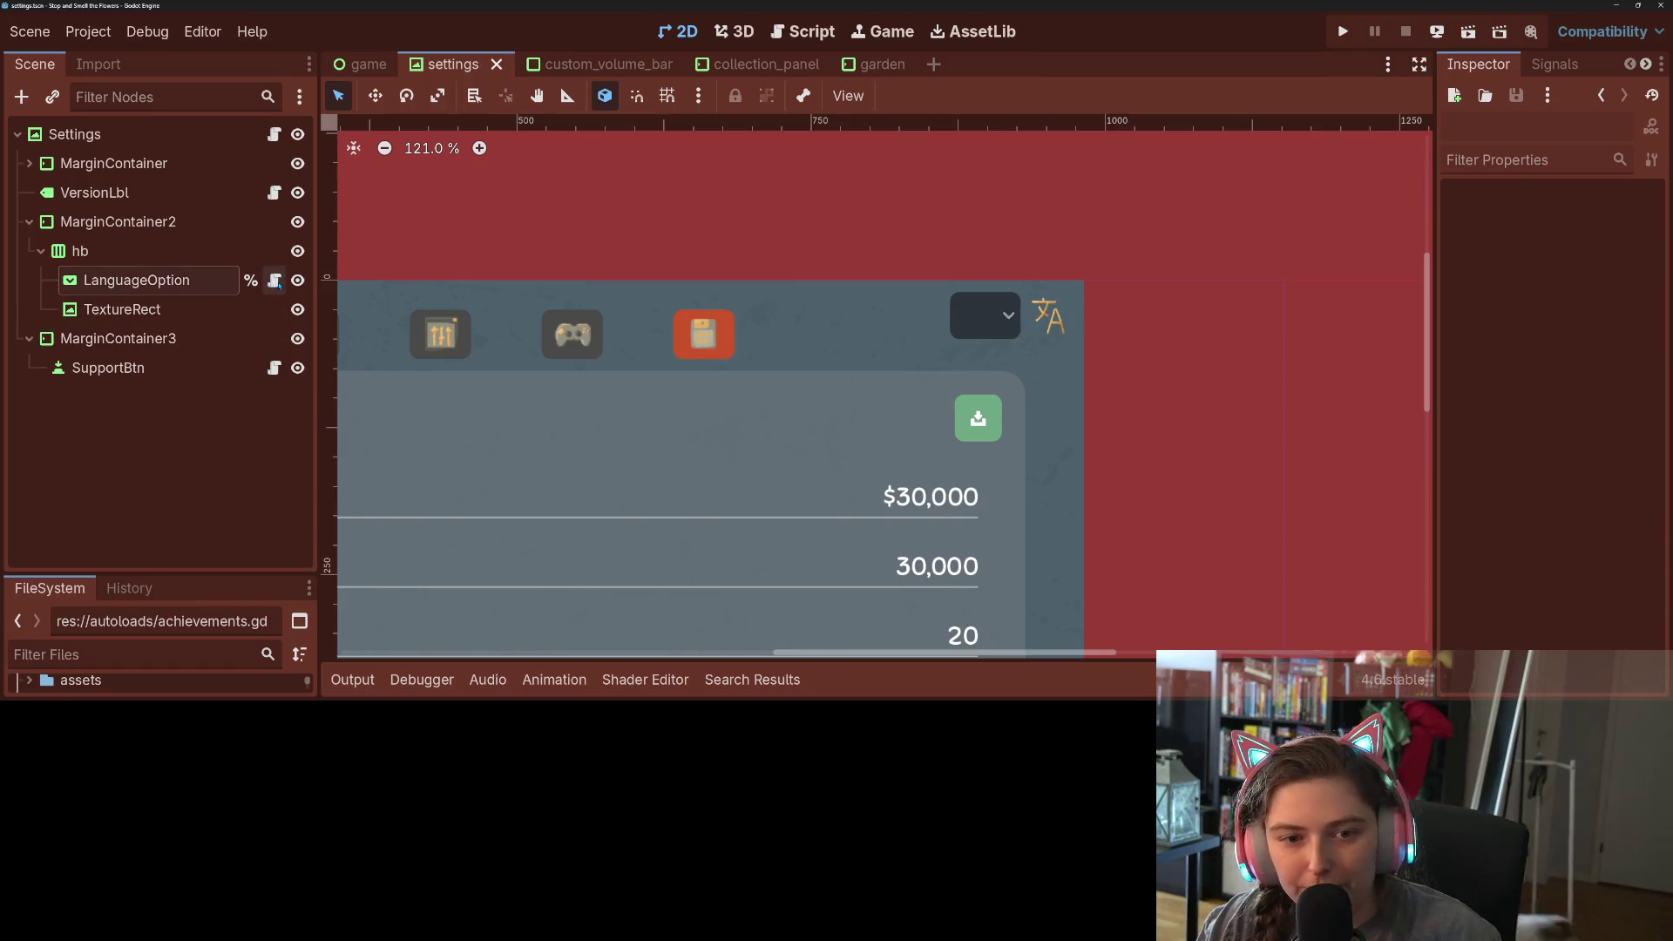
click(274, 280)
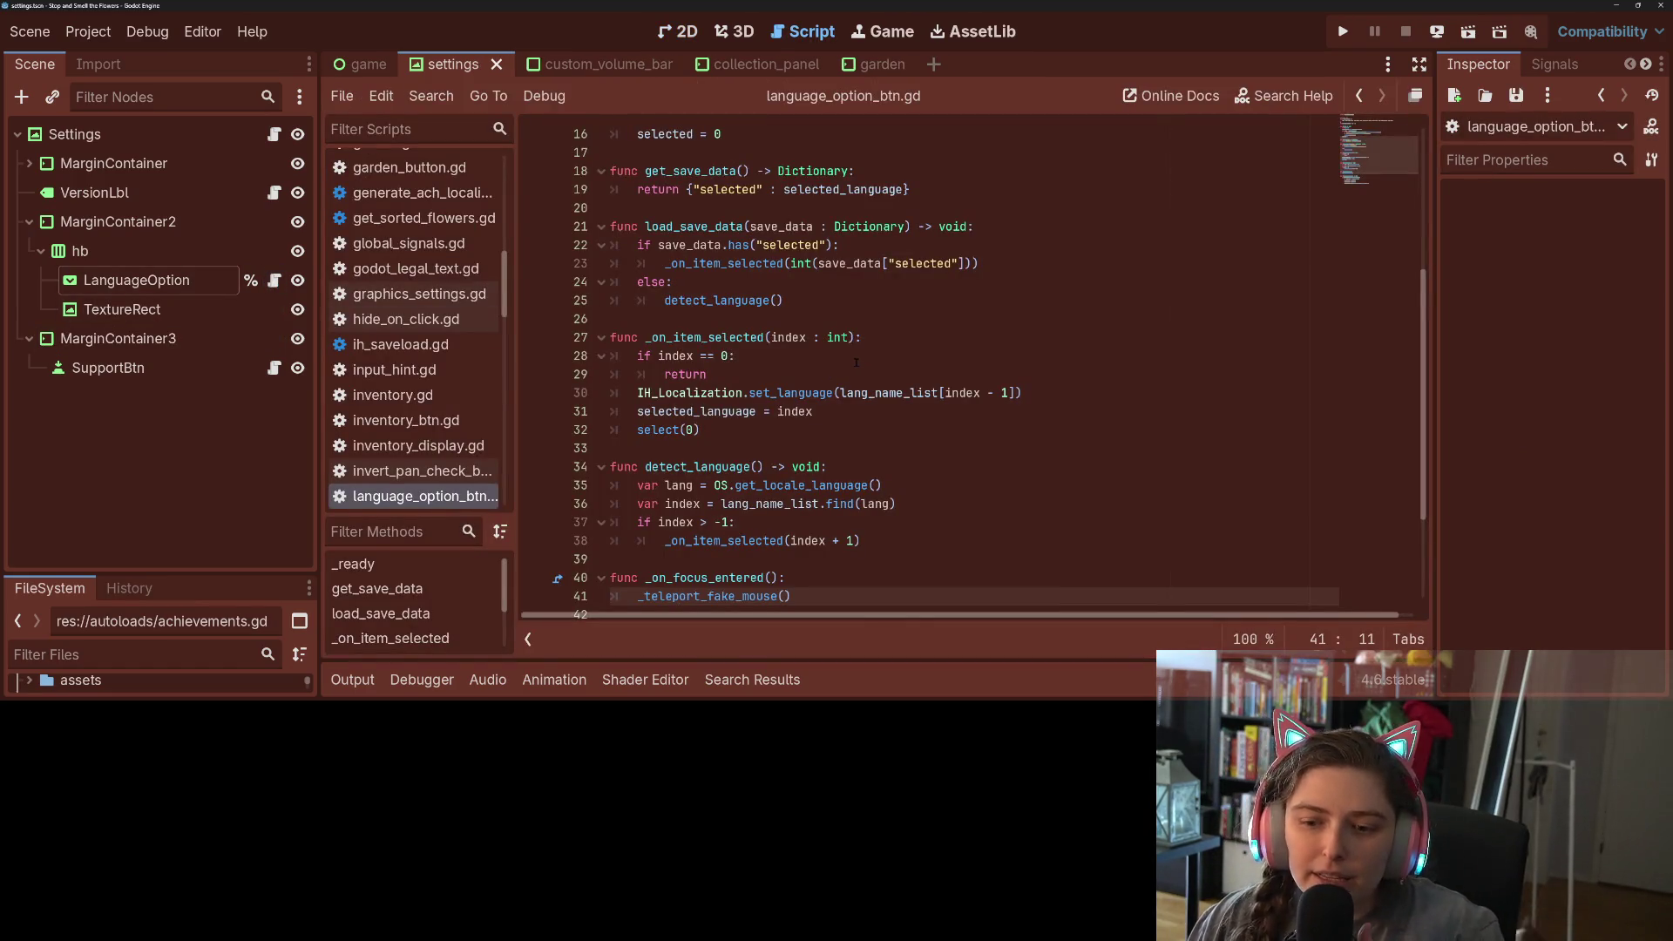
- Delete the 'if index == 0: return' early exit in _on_item_selected
click(797, 393)
key(Up)
key(Up)
key(Up)
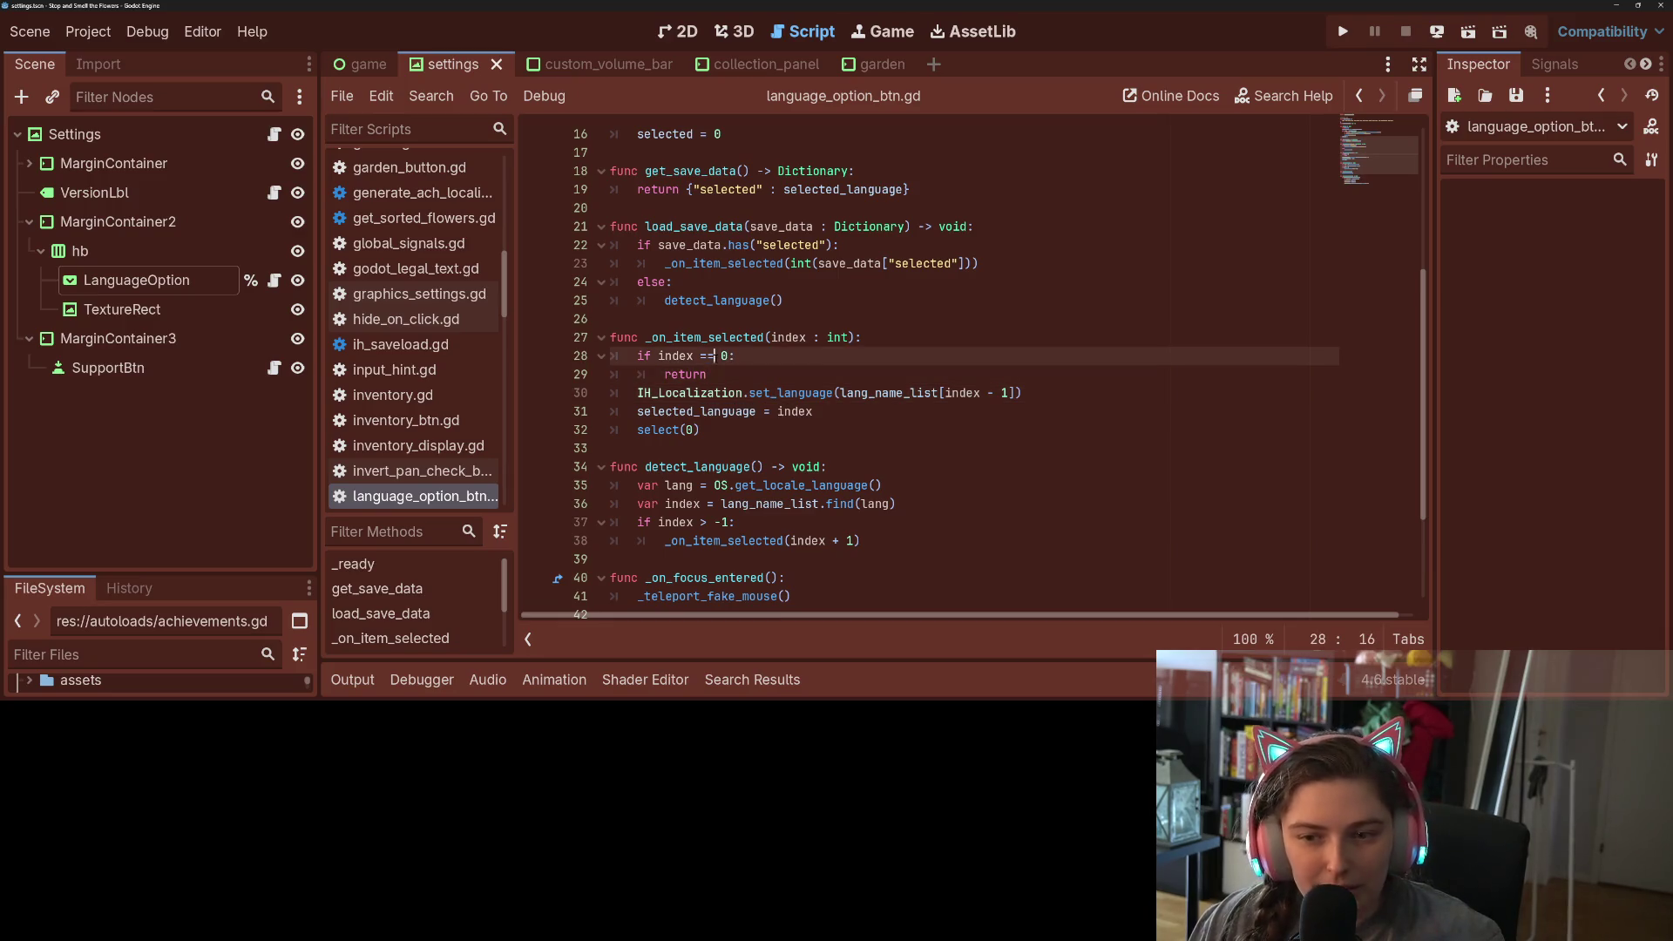
double_click(765, 337)
key(End)
key(shift+Down)
key(shift+Down)
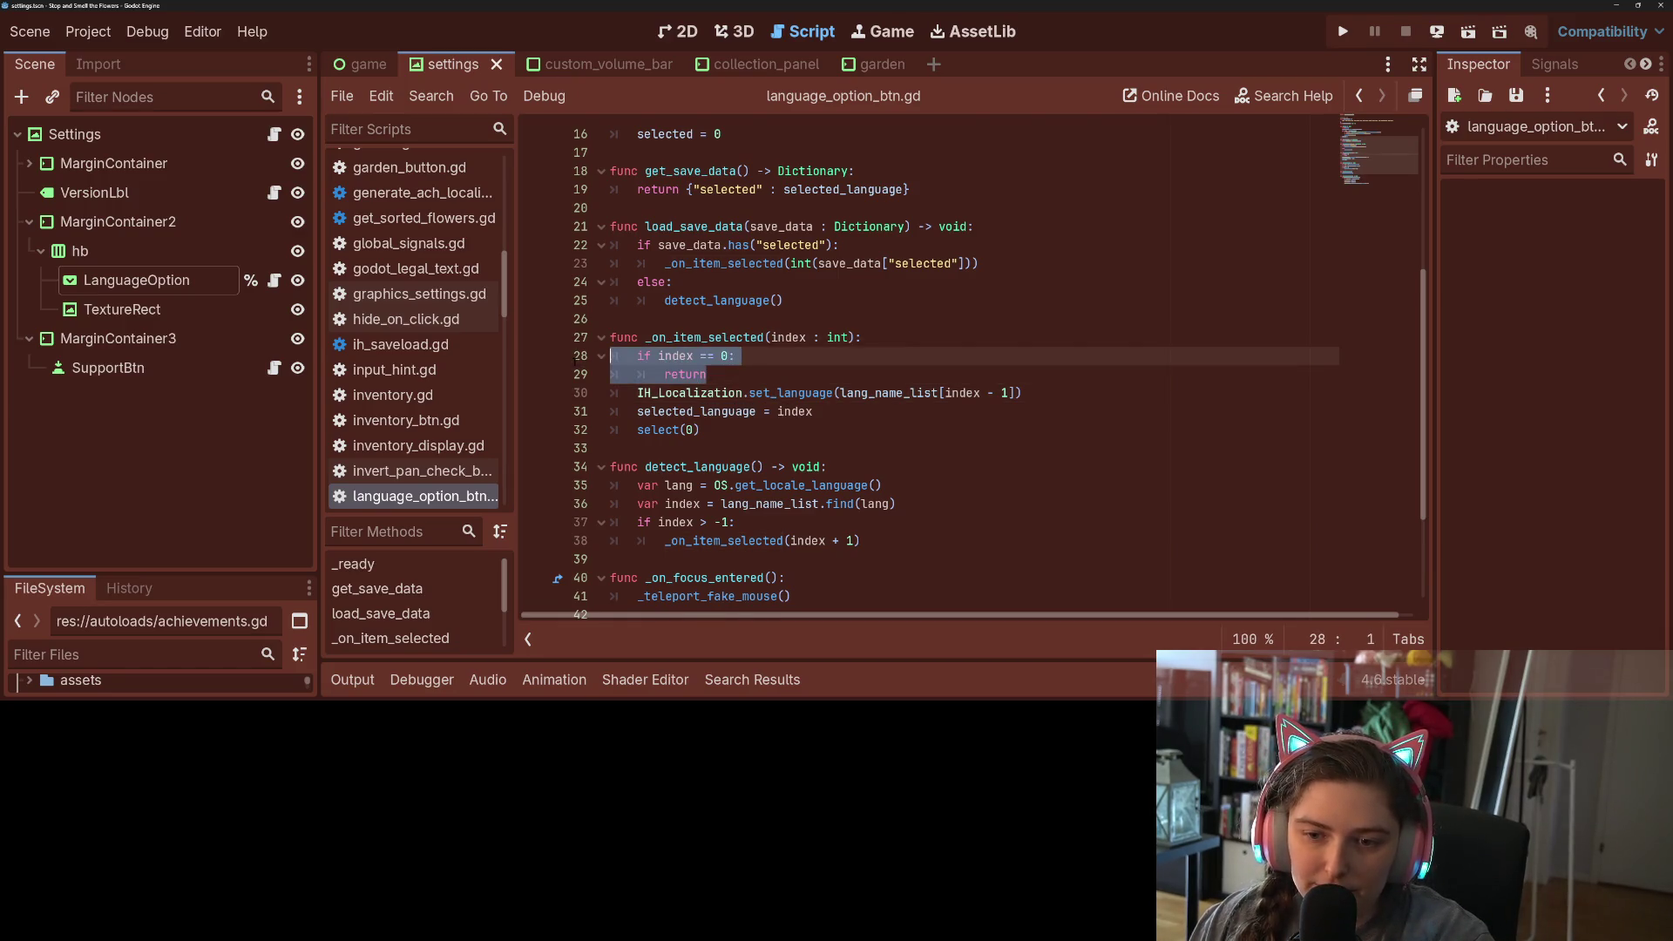
key(BackSpace)
- Delete the select(0) line and save the script
scroll(774, 462, down, 2)
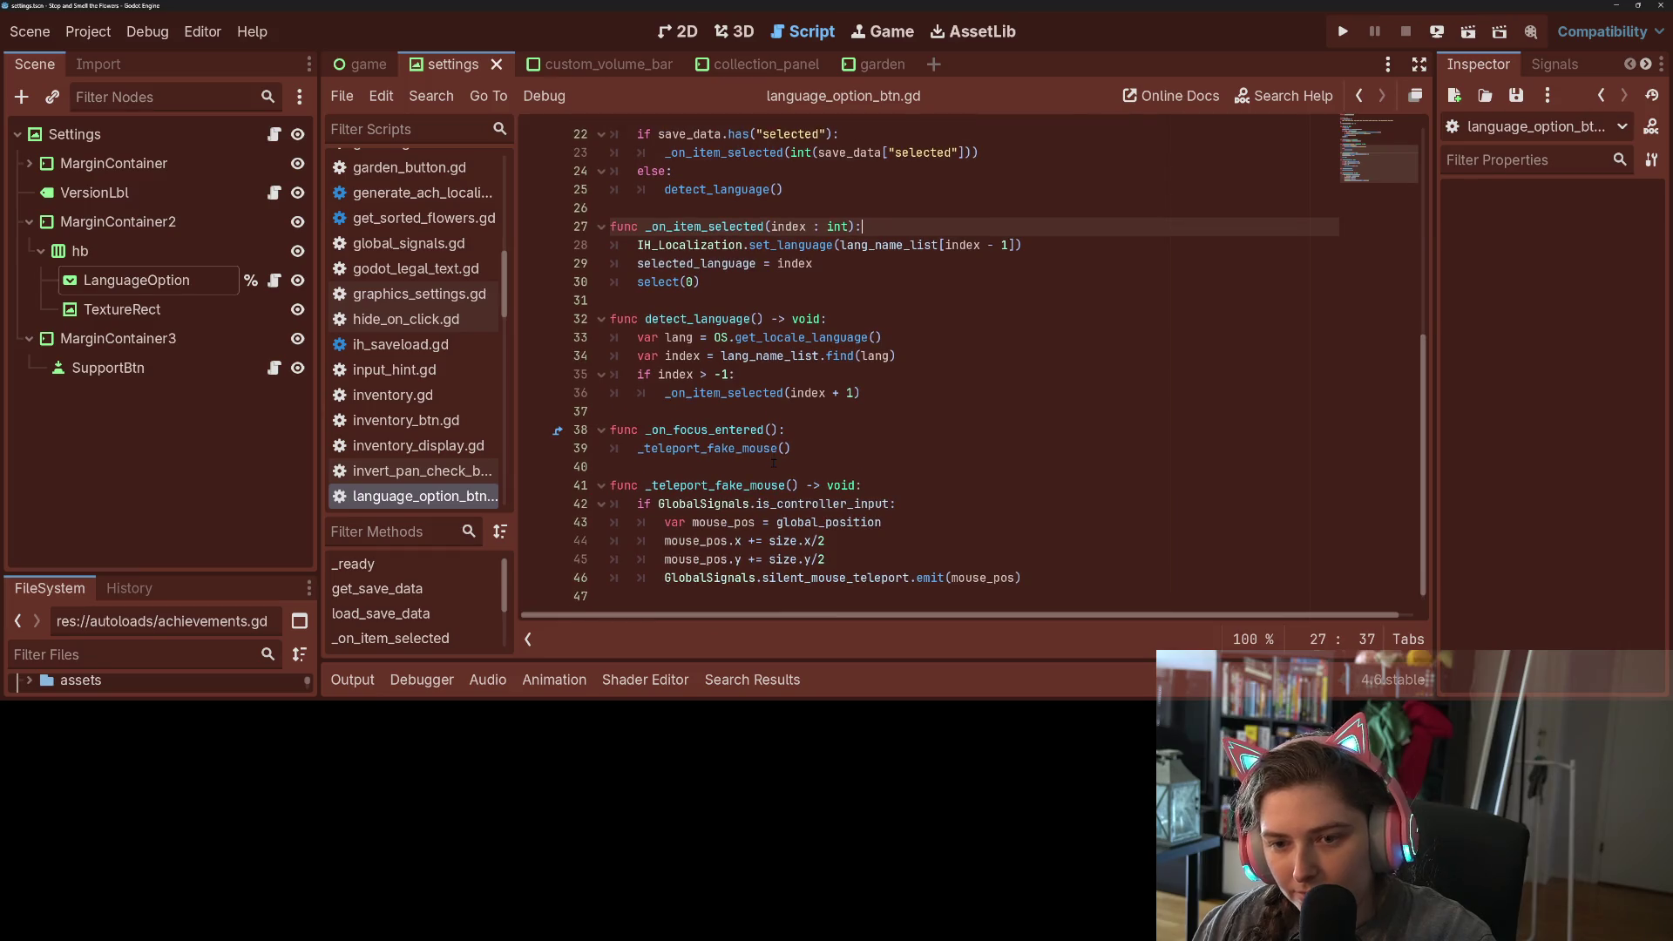
click(675, 282)
drag(716, 282, 576, 277)
key(BackSpace)
key(BackSpace)
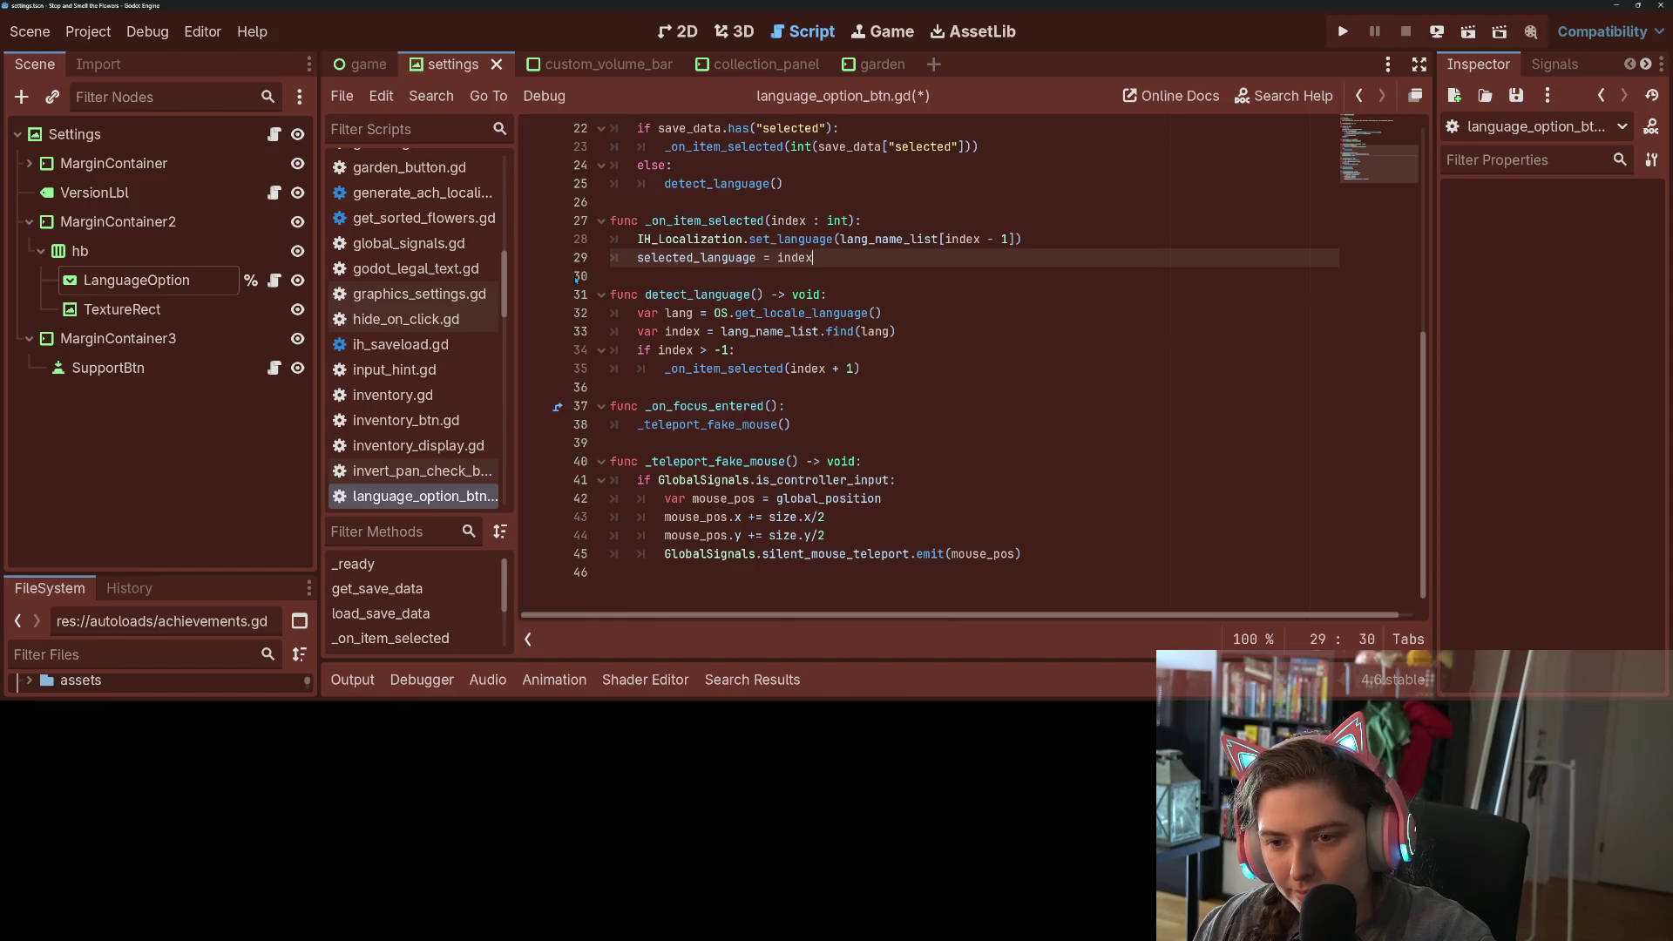
key(ctrl+s)
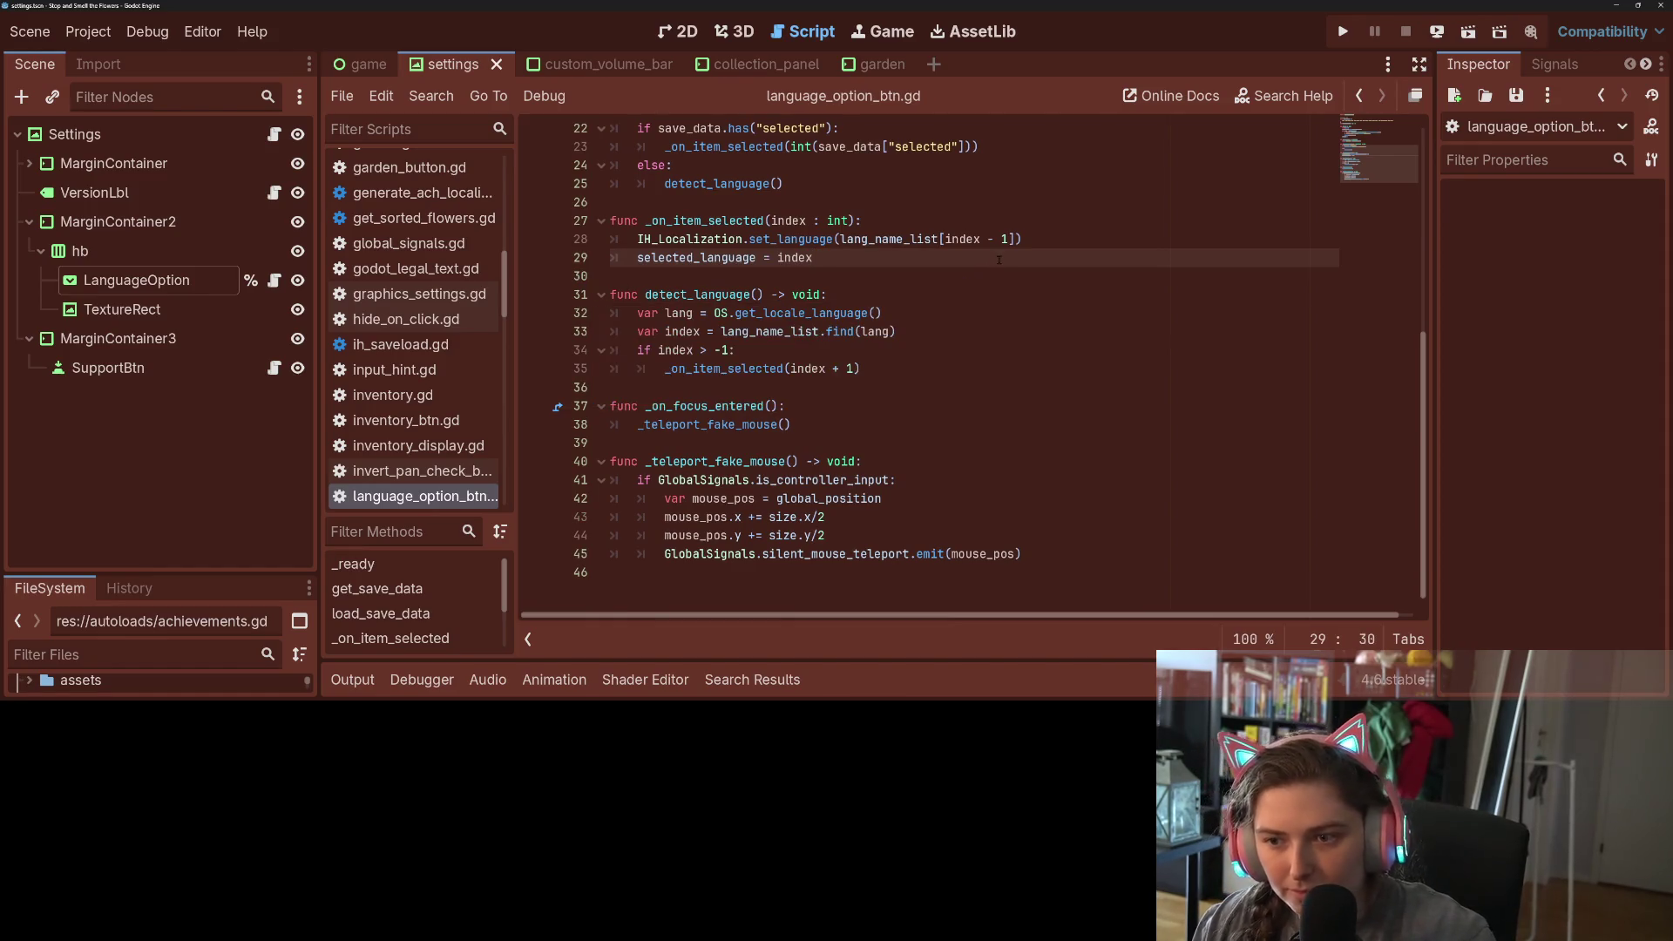
- Remove the '- 1' offset on line 28 and the '+ 1' offset on line 35
click(1010, 239)
drag(1009, 239, 983, 239)
key(BackSpace)
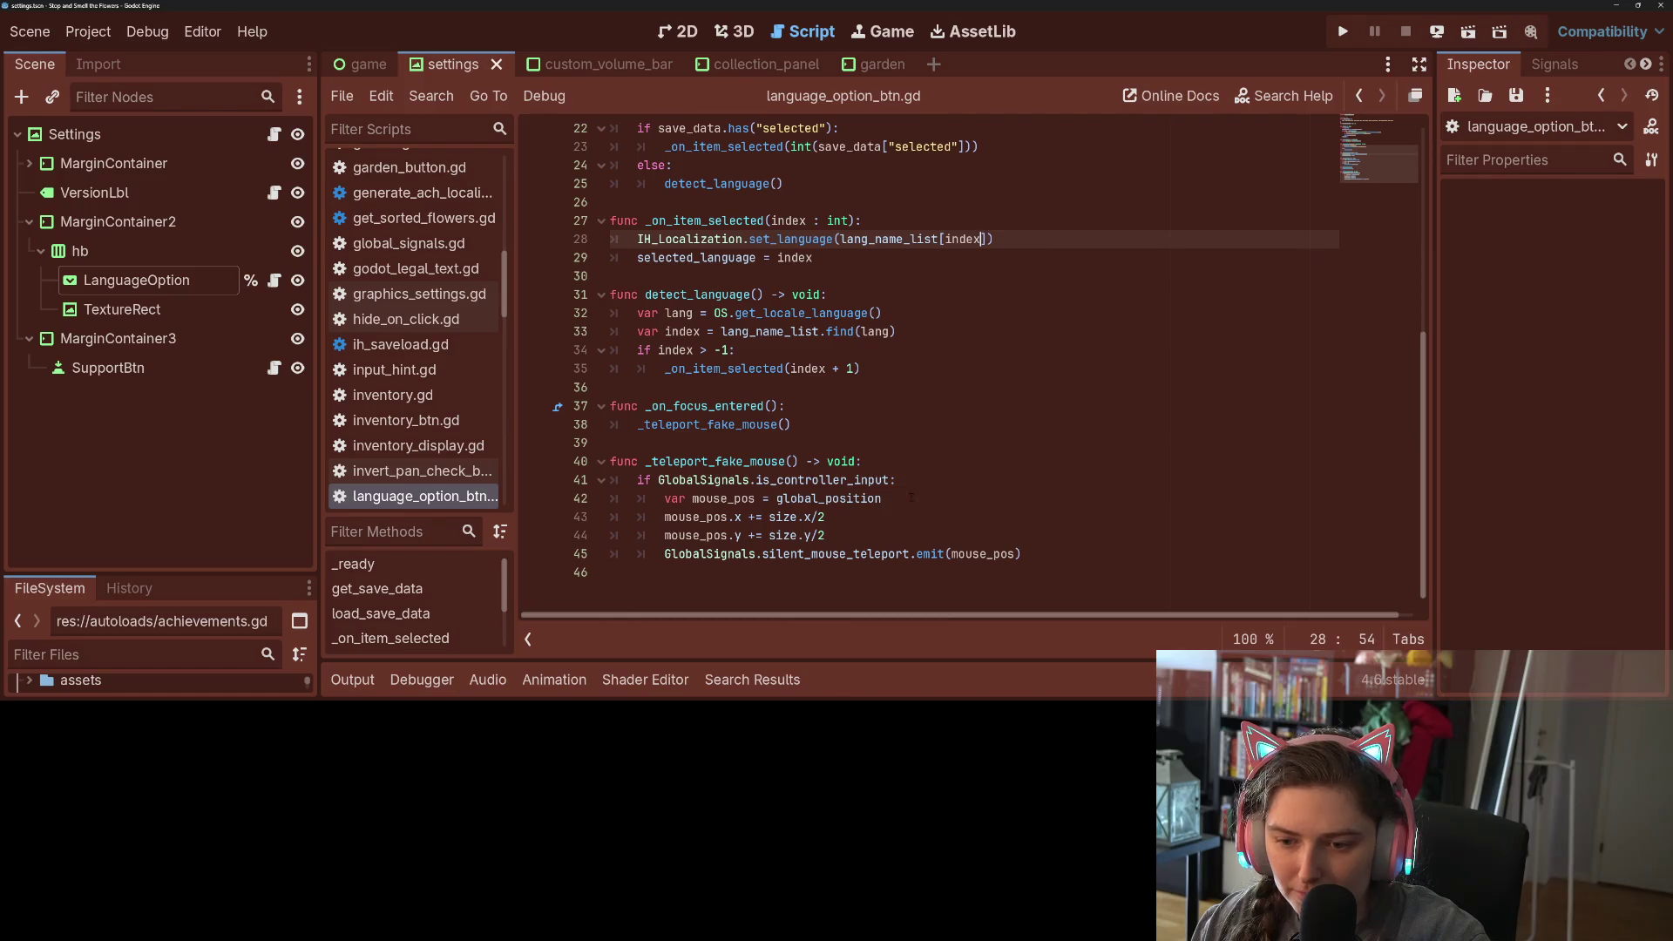
click(832, 535)
click(833, 425)
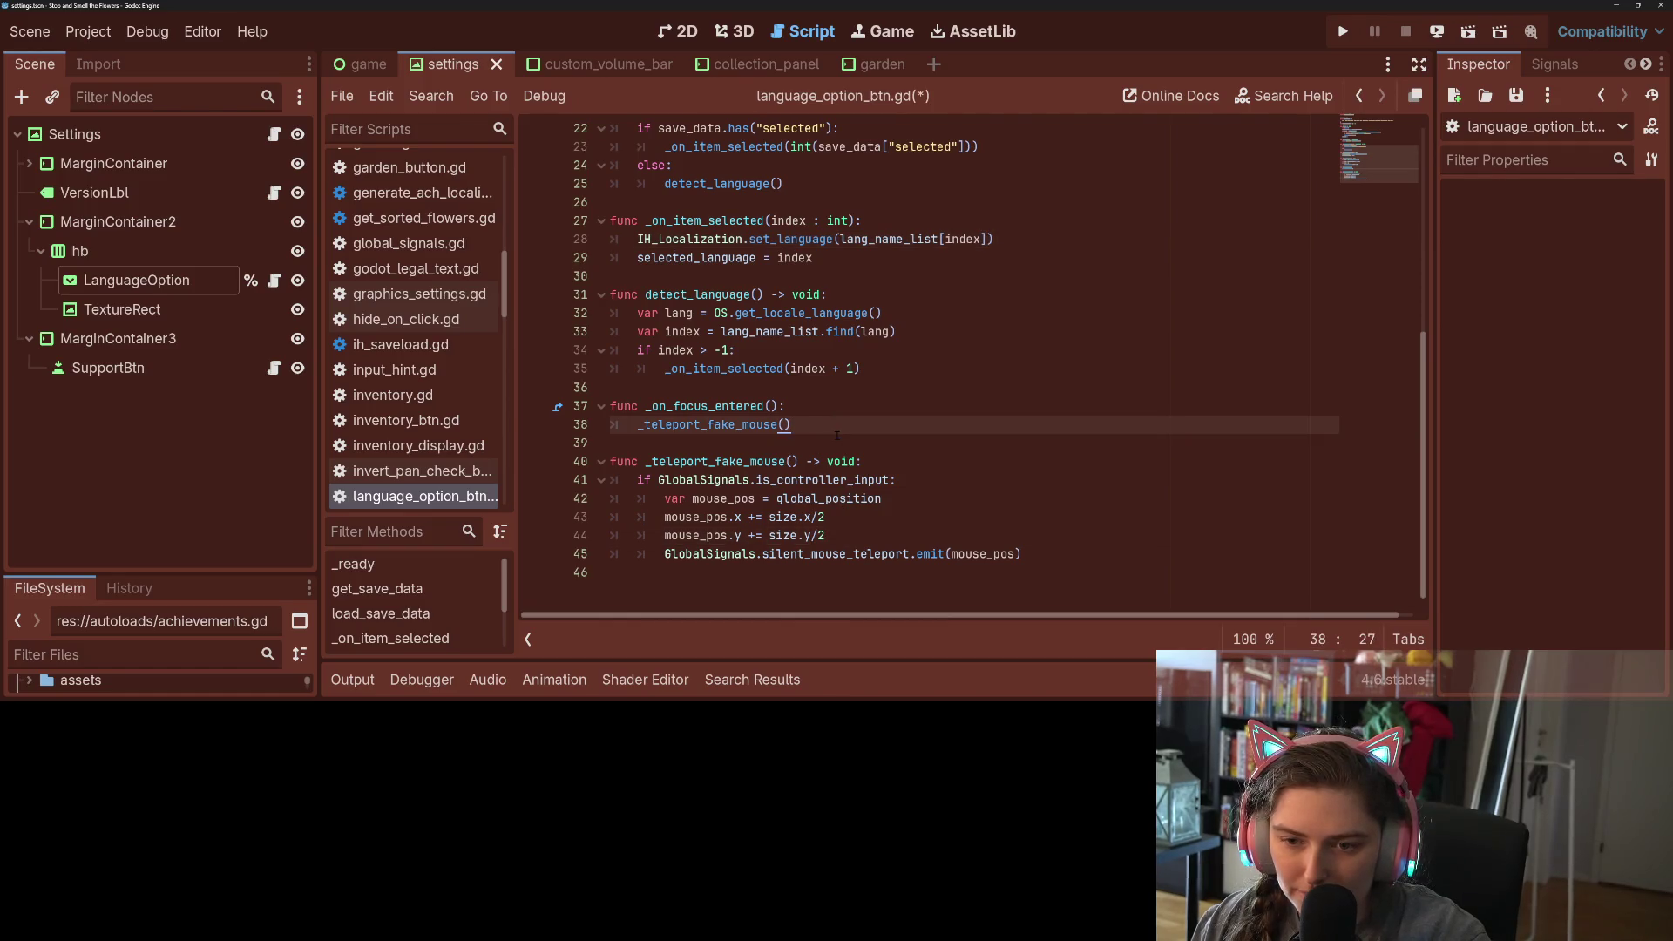
scroll(871, 431, up, 2)
click(902, 443)
drag(857, 442, 828, 443)
key(BackSpace)
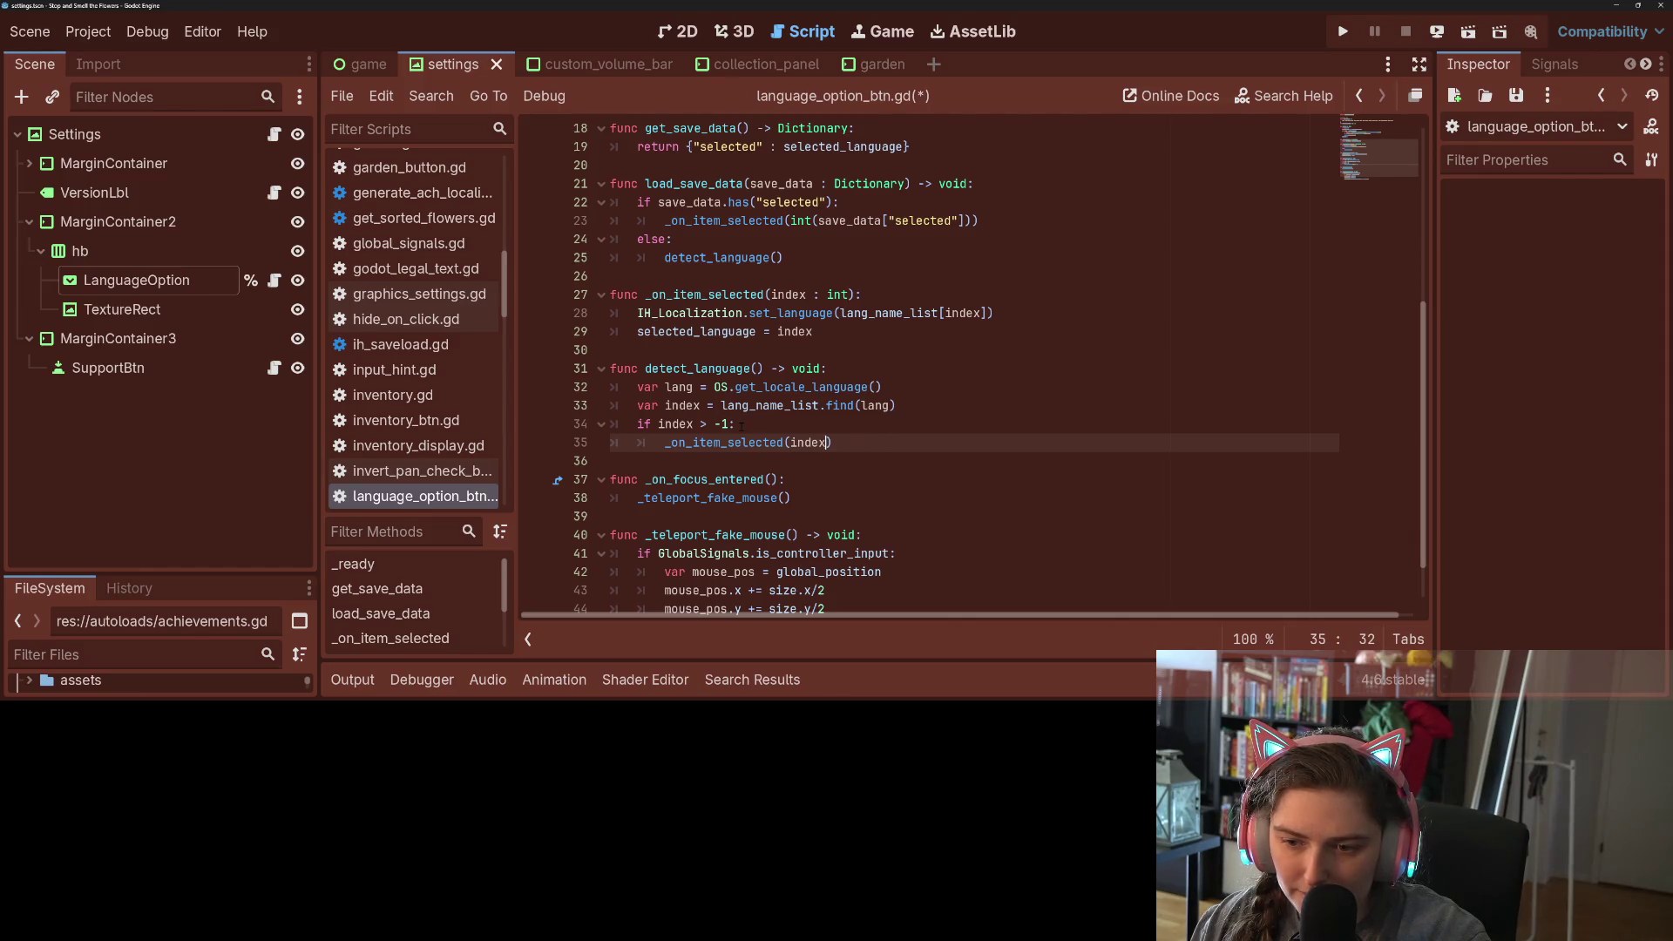
- Review the 'index > -1' condition lines, keep them, and save the script
click(728, 424)
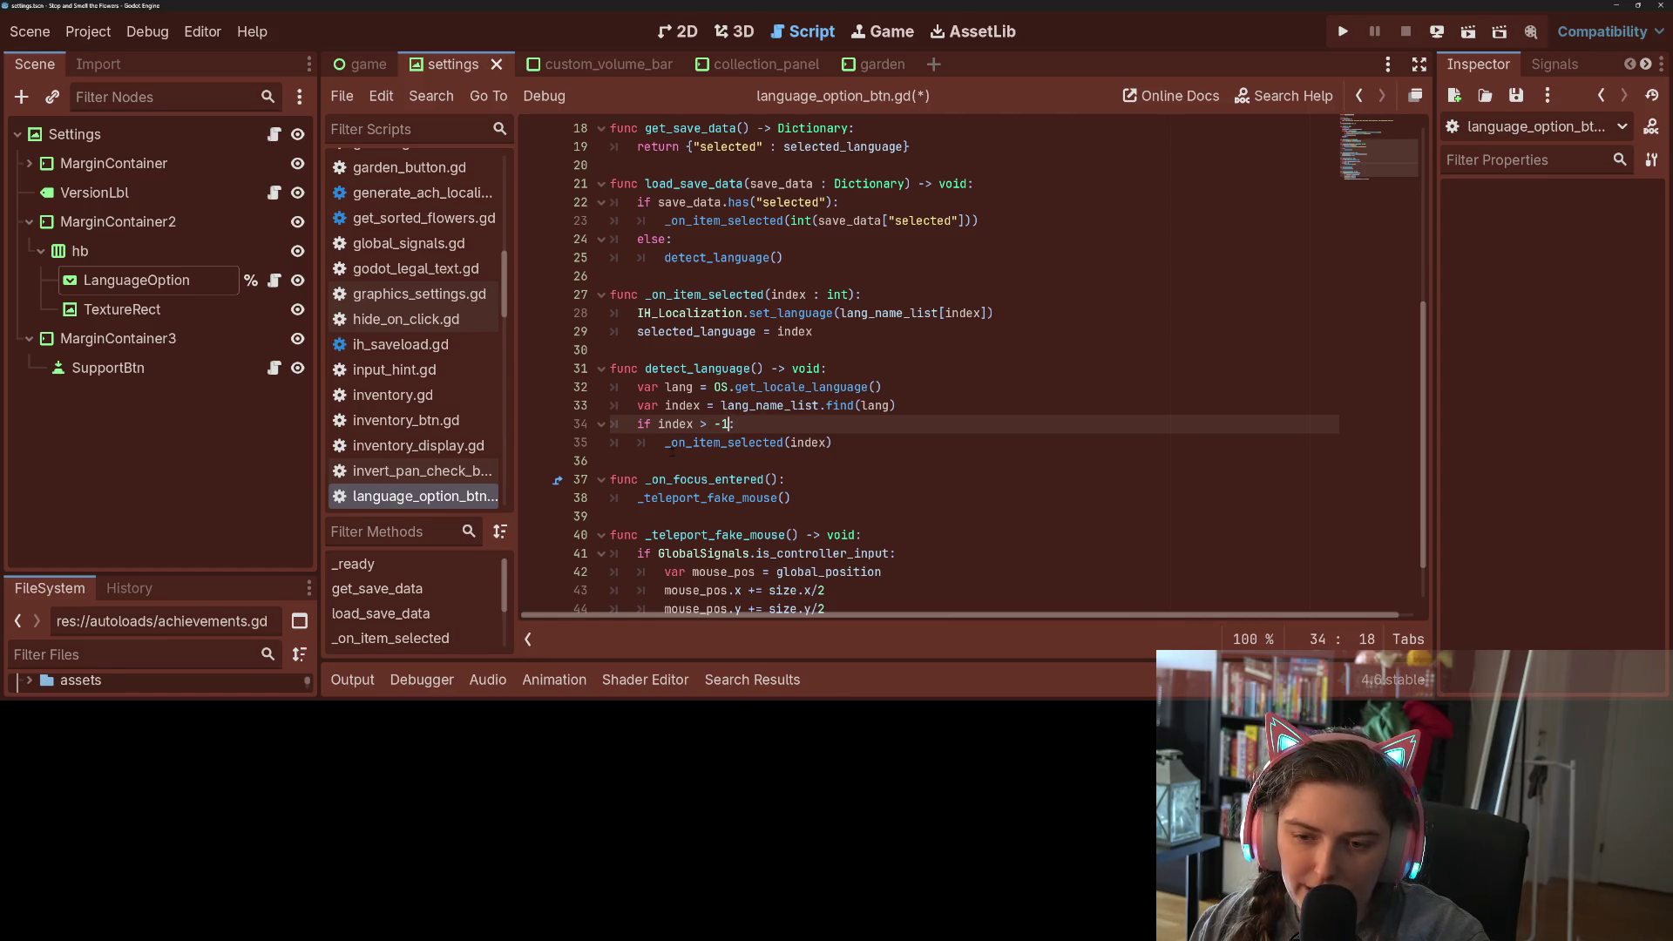
key(Down)
key(Home)
key(shift+Up)
key(shift+Home)
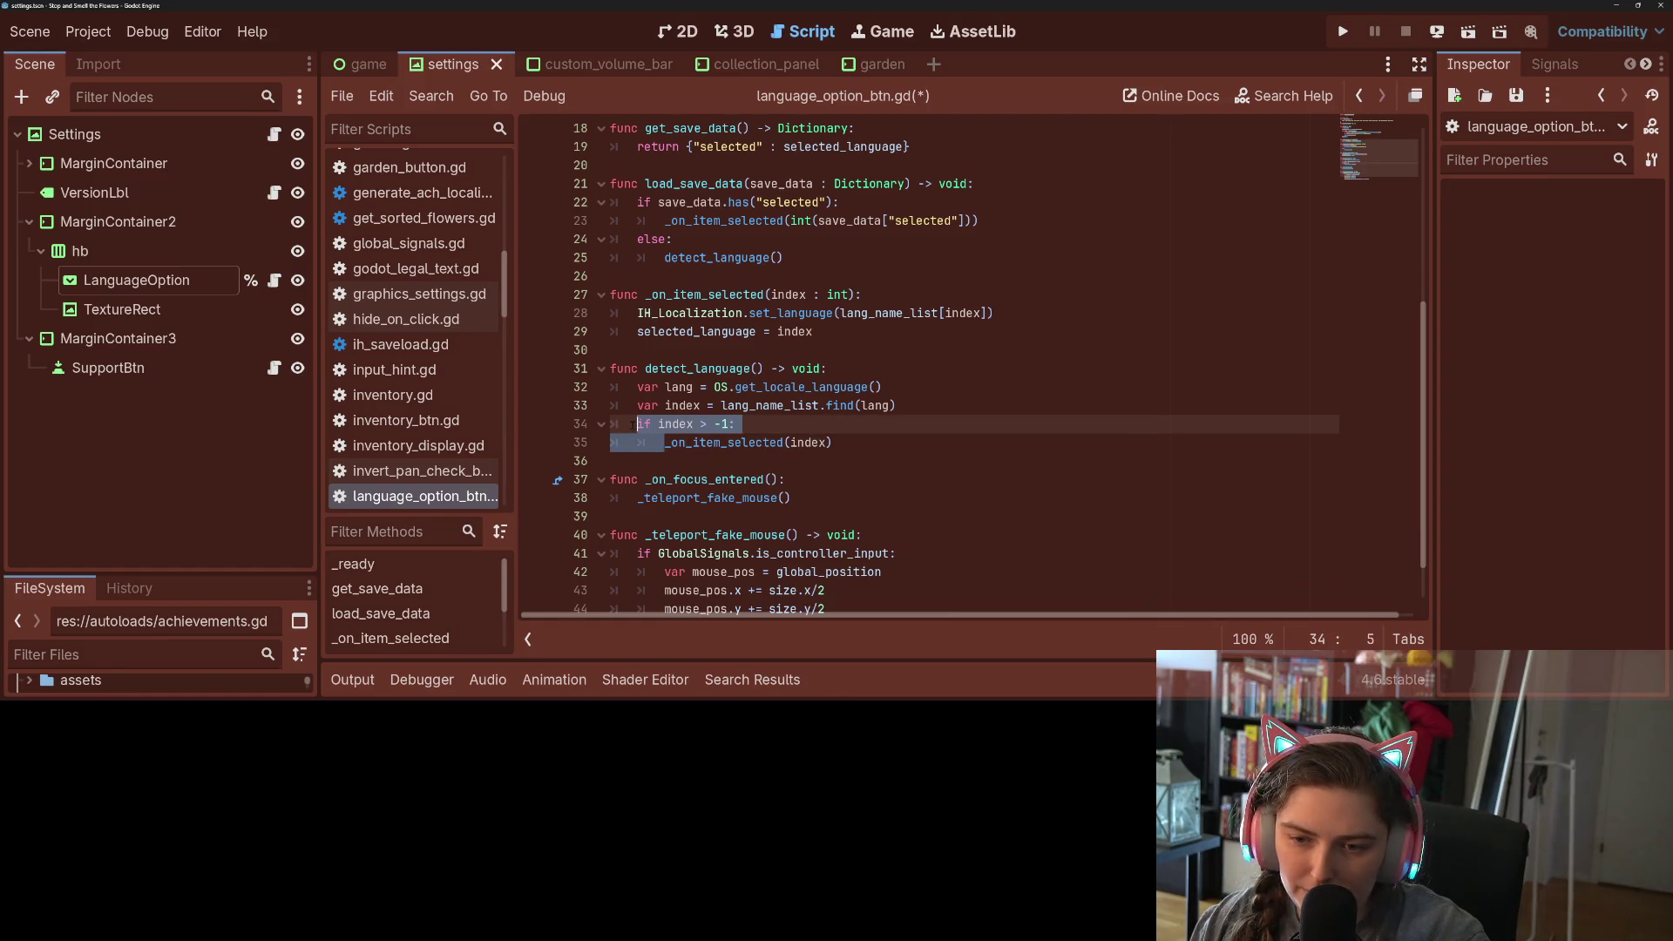
click(764, 443)
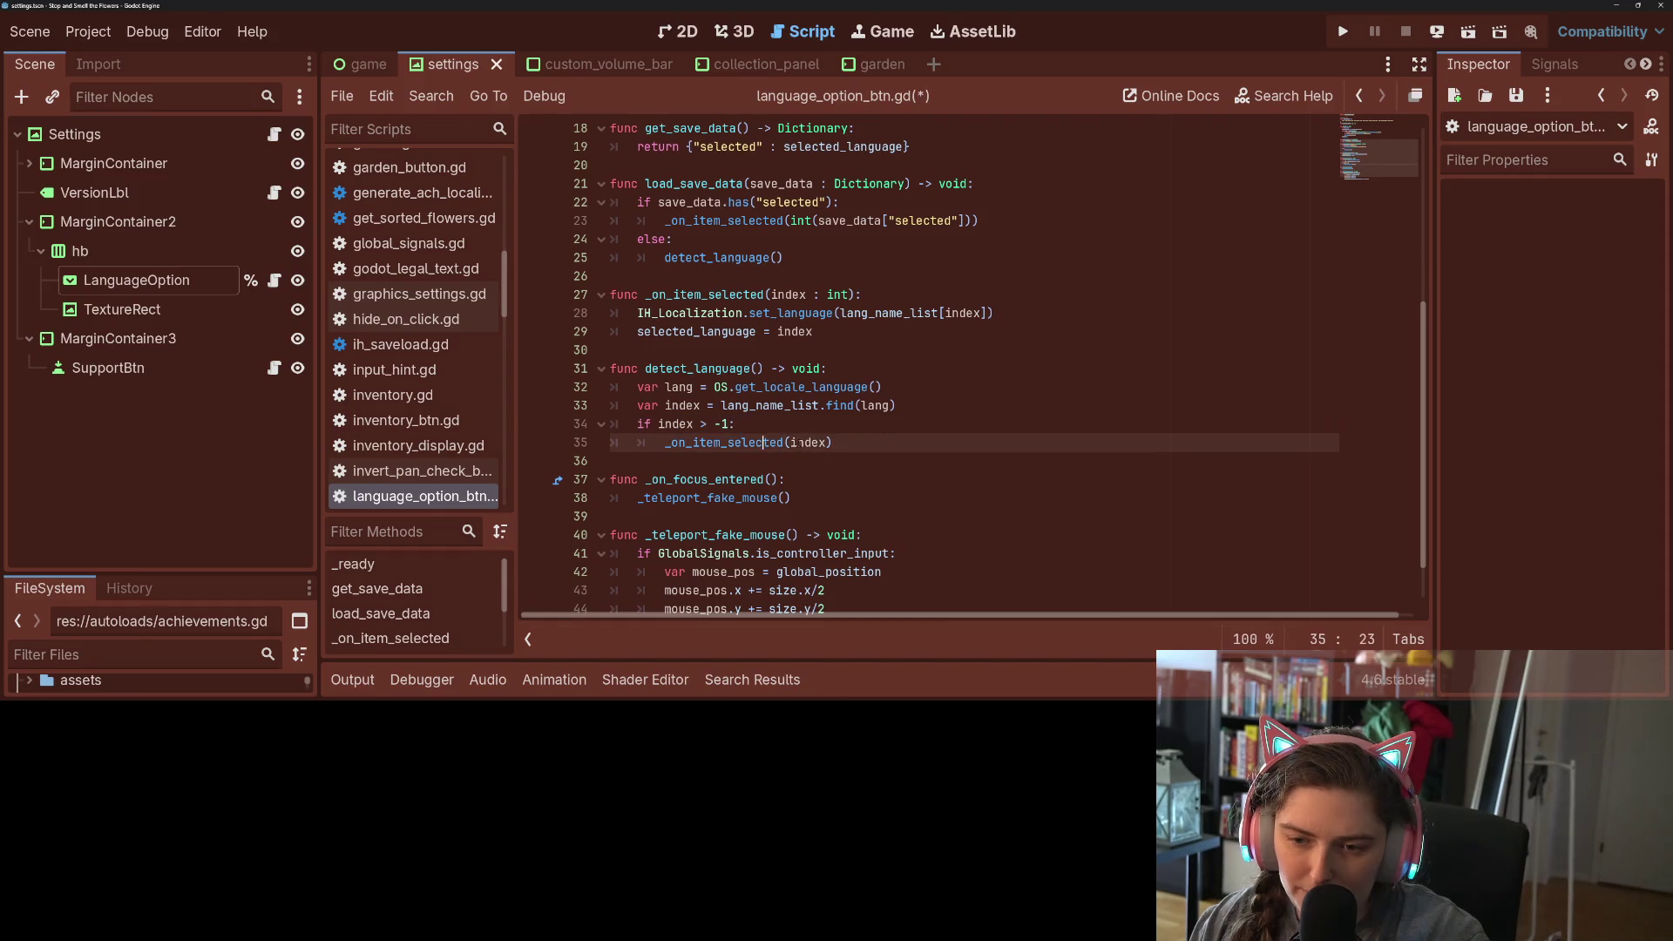
key(ctrl+s)
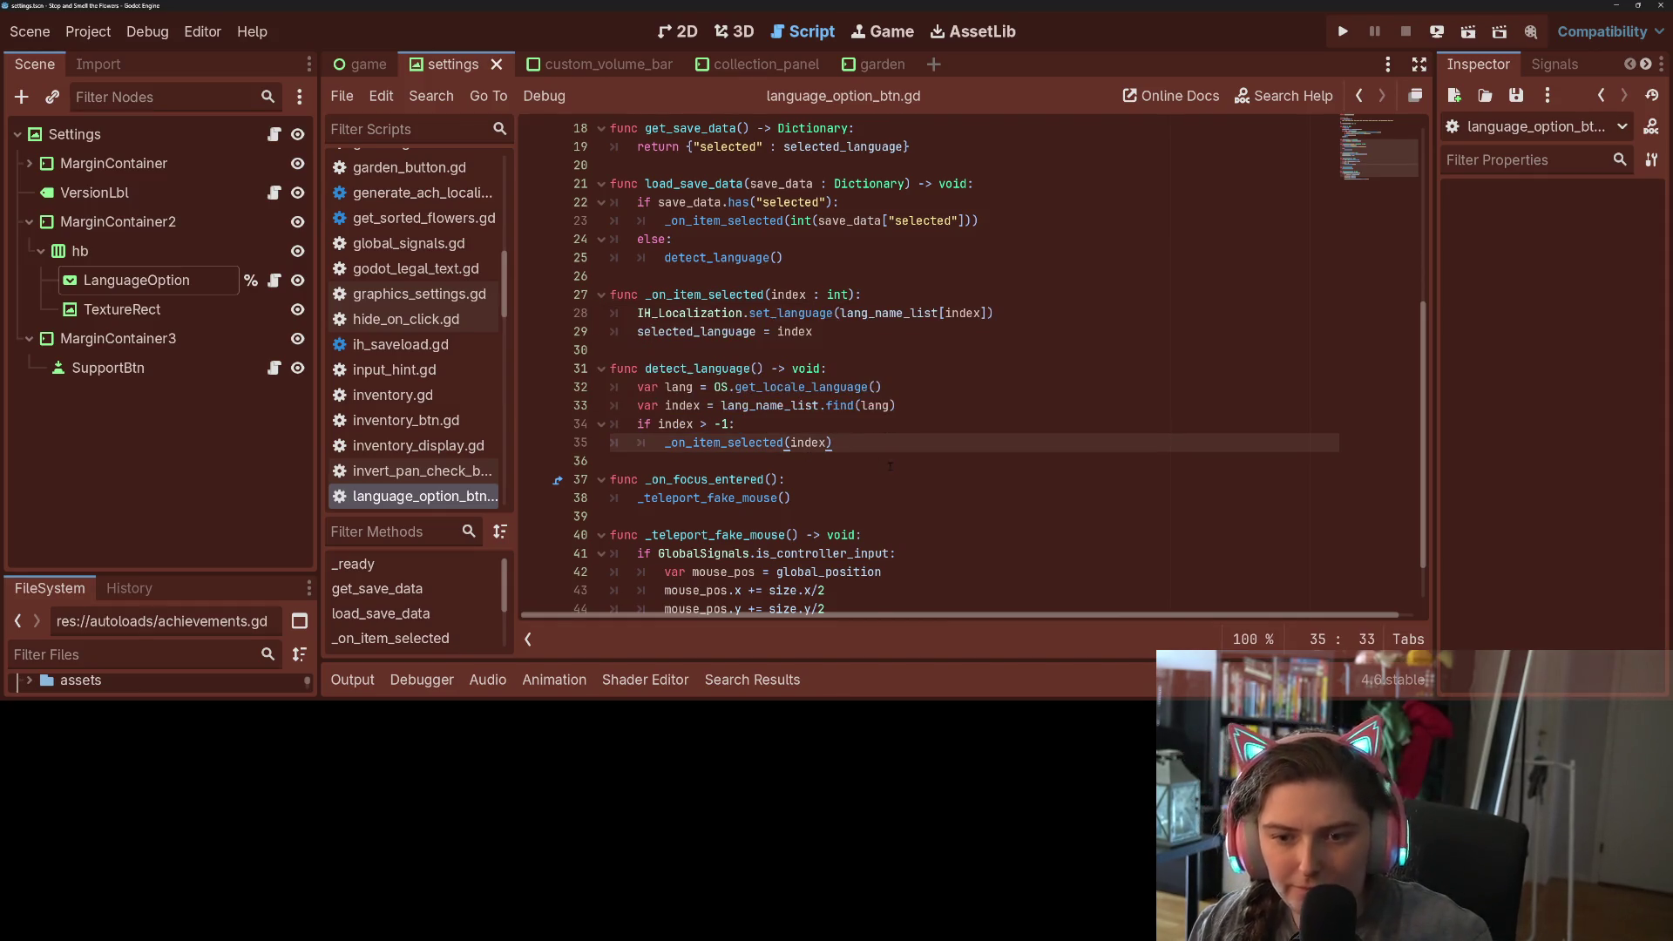
- Delete the 'selected = 0' line from _ready
scroll(747, 369, up, 4)
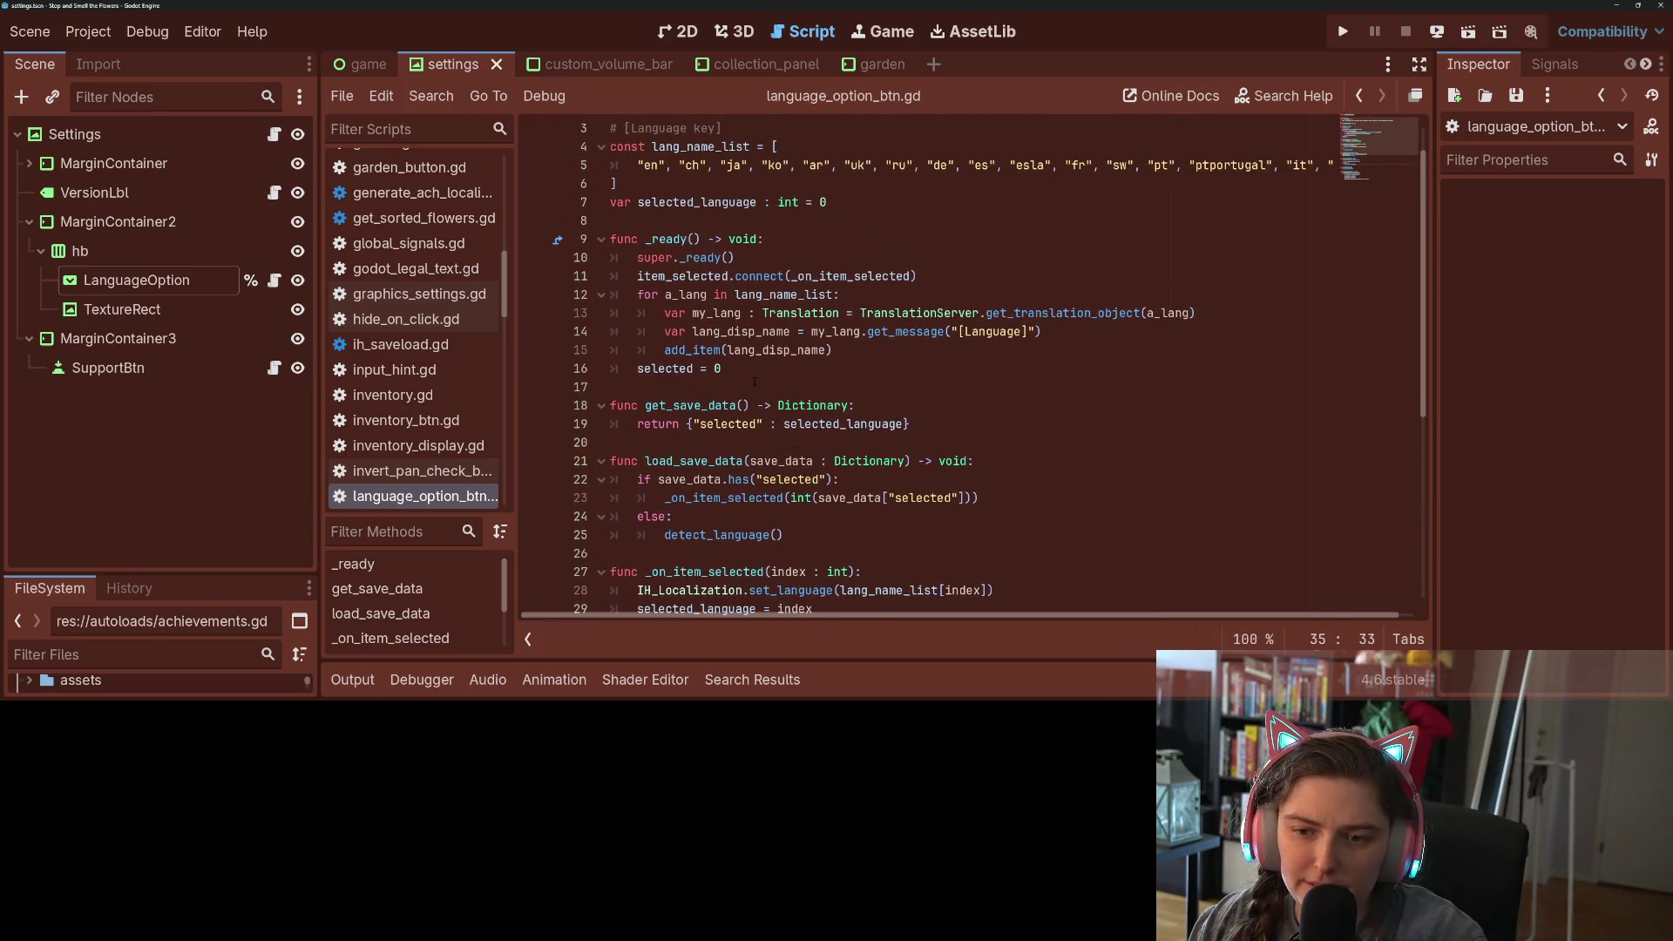
click(747, 368)
key(shift+Home)
key(BackSpace)
key(BackSpace)
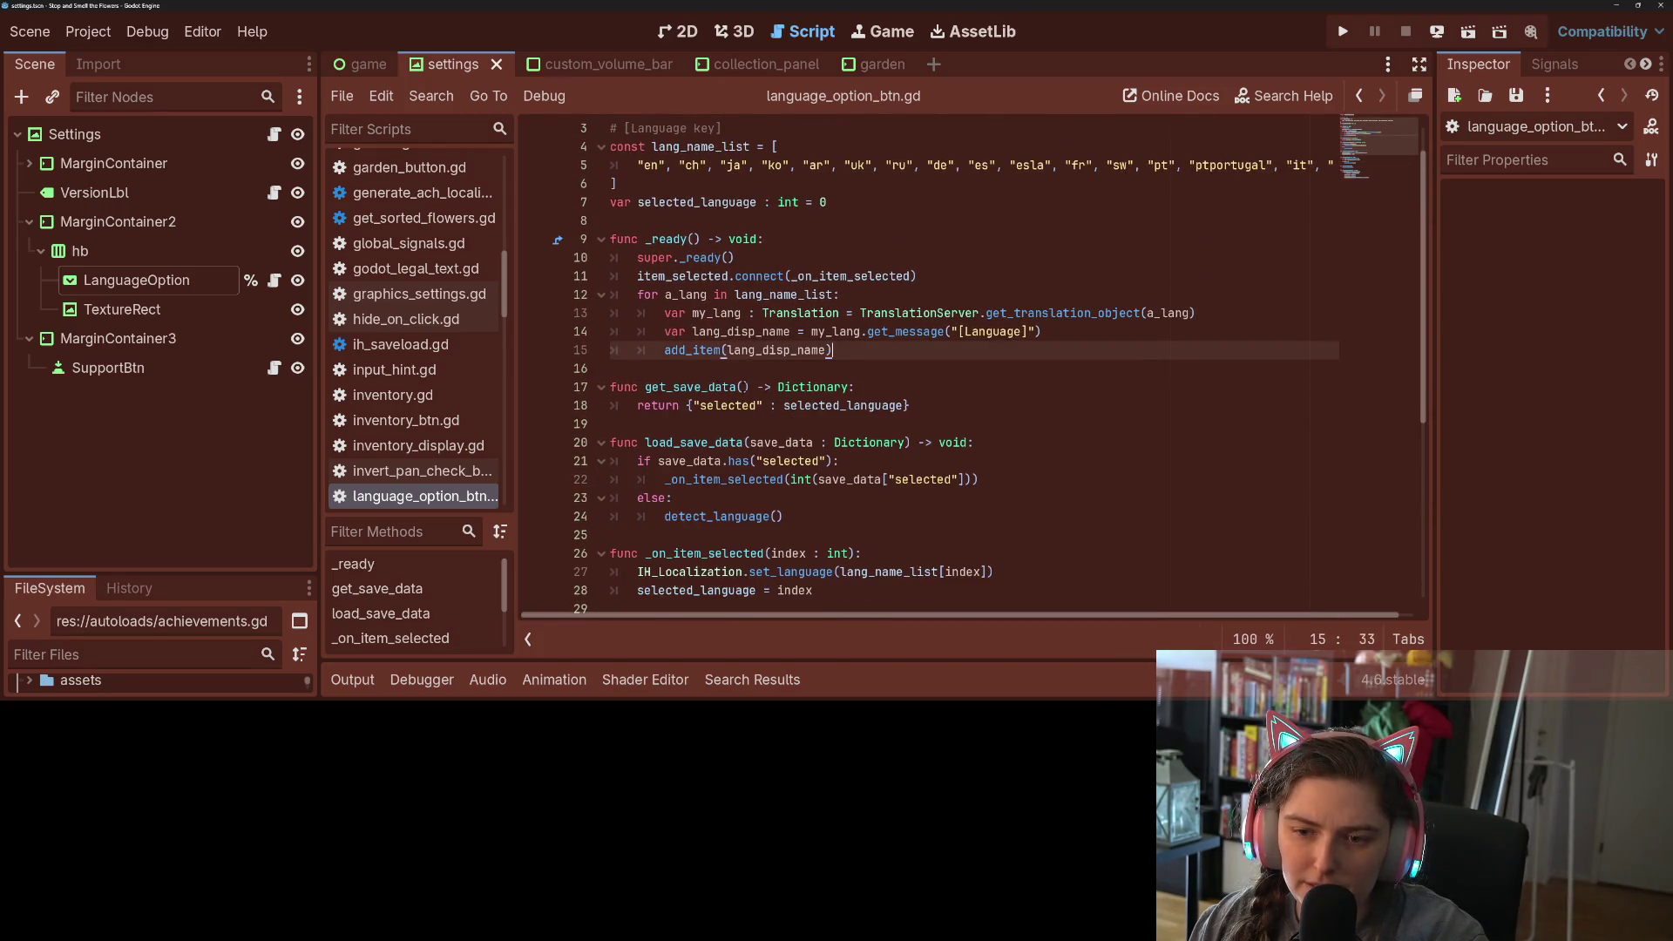
click(845, 205)
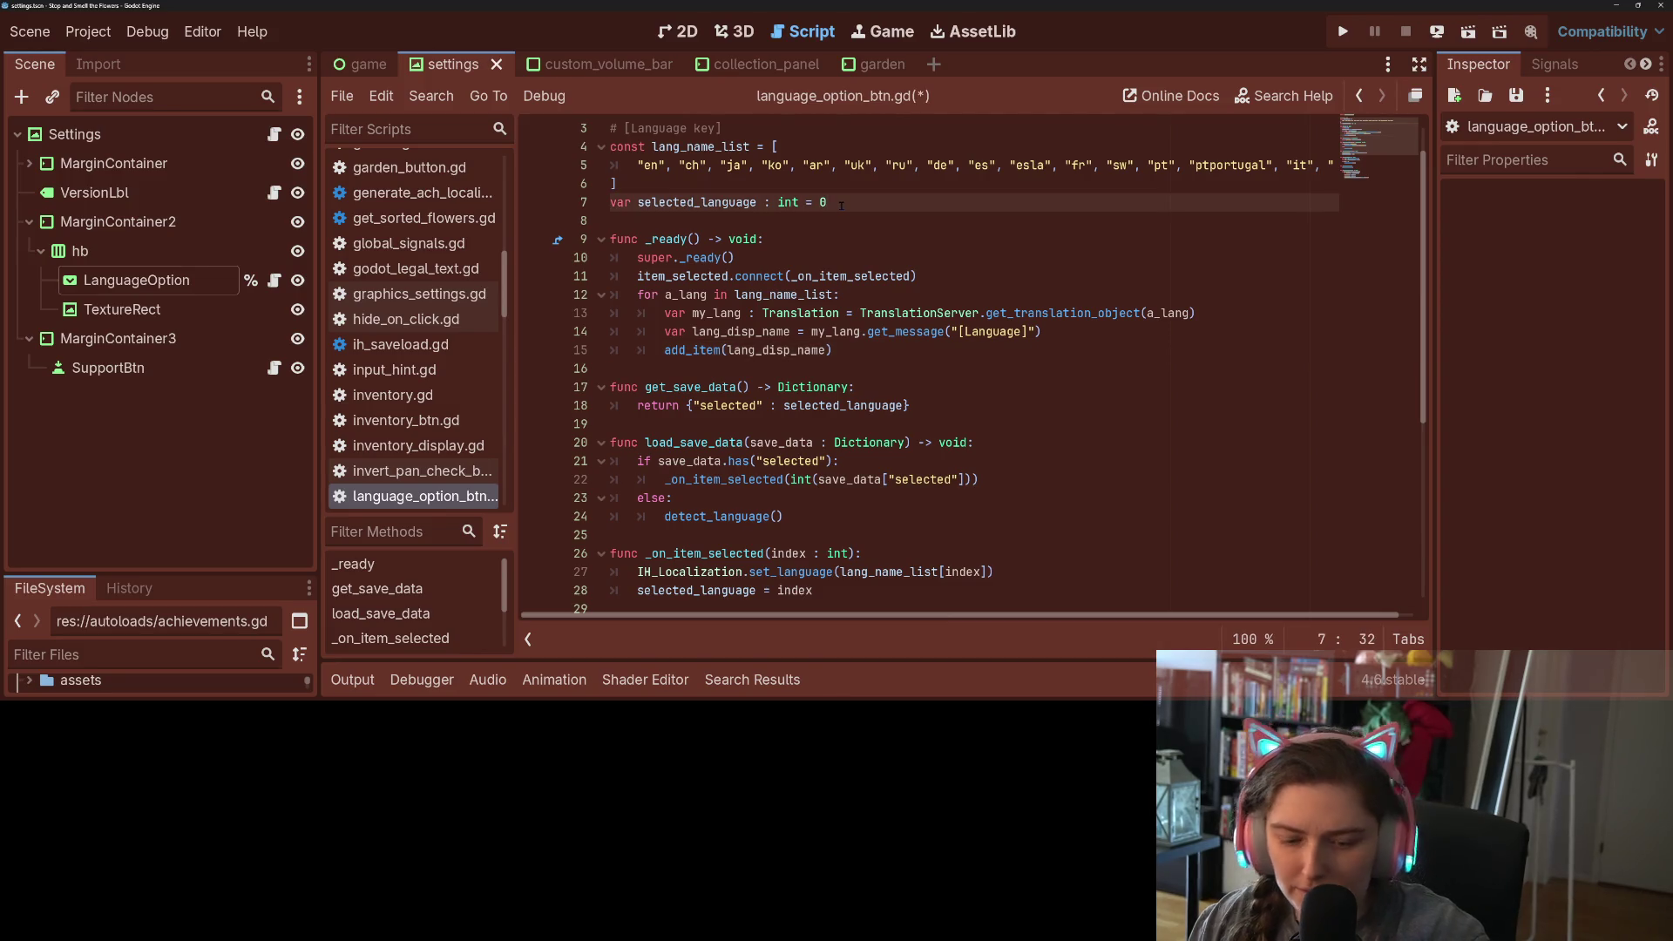
- Save language_option_btn.gd and run the project to test the dropdown
key(ctrl+s)
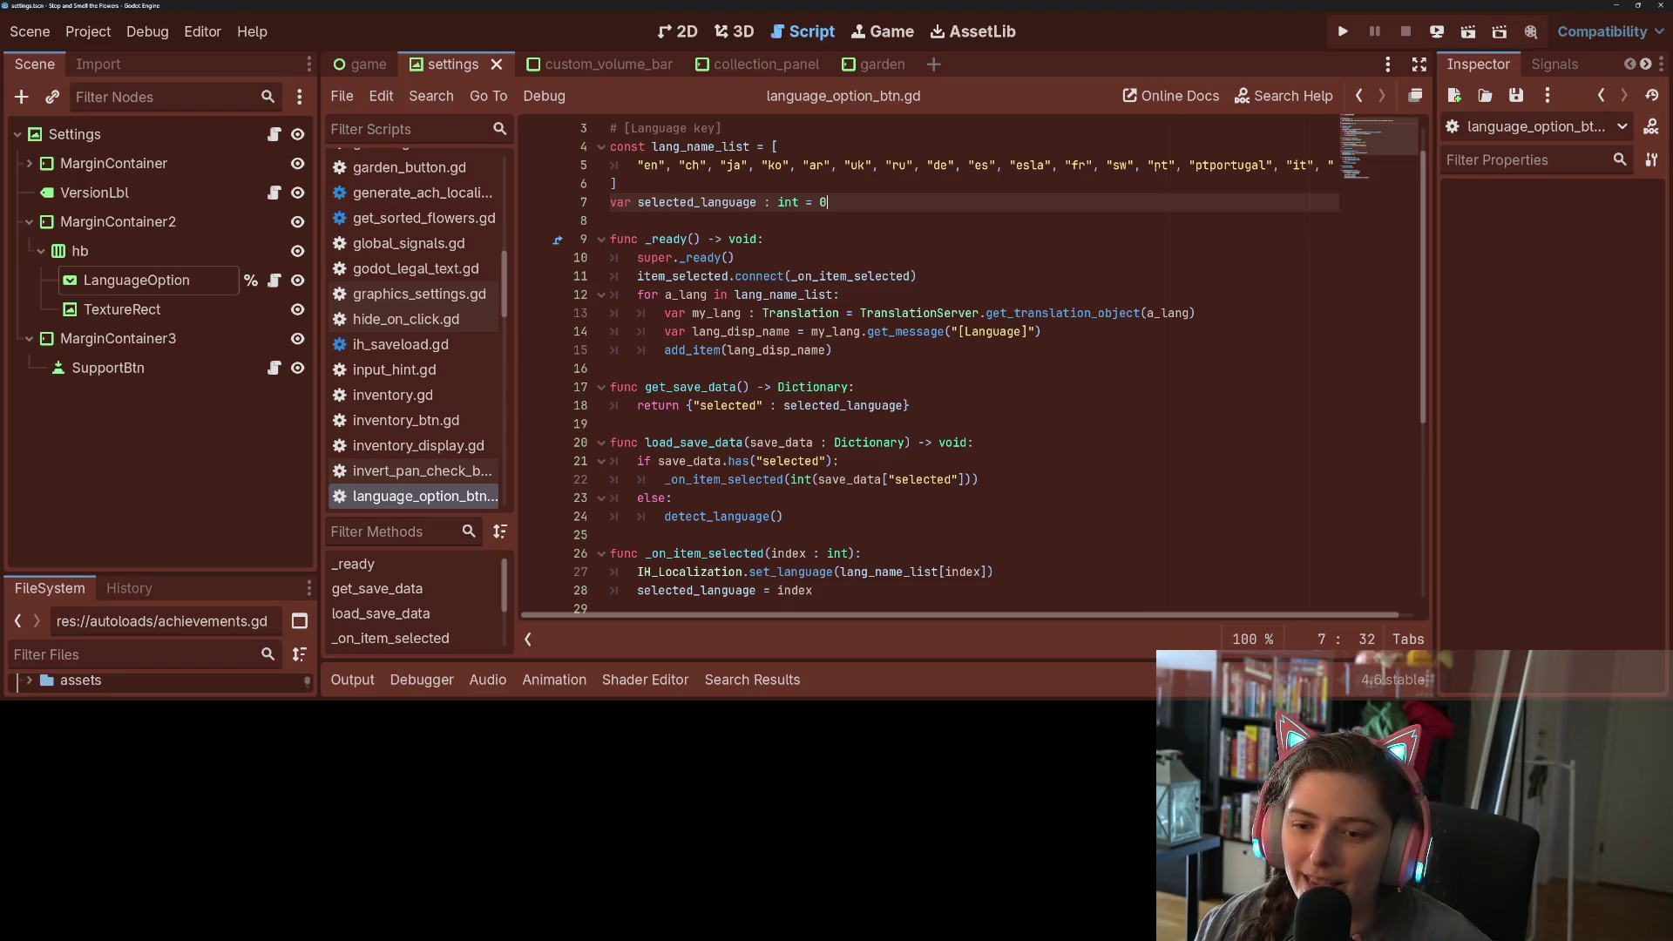
click(1343, 31)
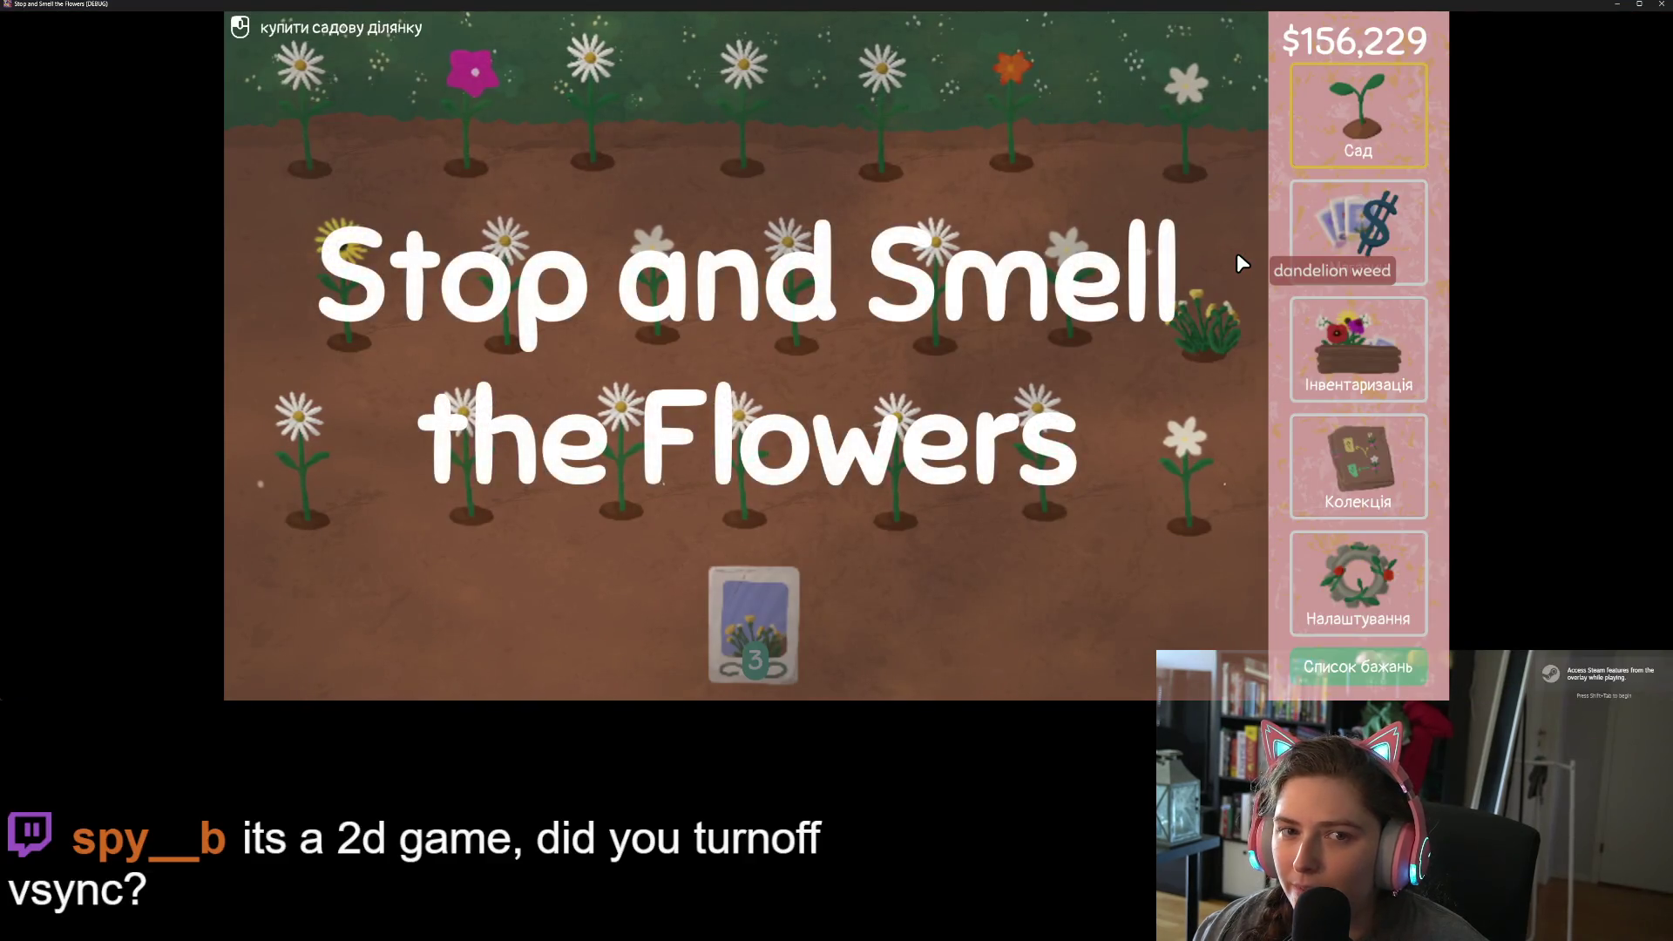
- From Settings, switch the game to 中文, english, Deutsche, then Français, and close it
click(1399, 566)
click(1190, 48)
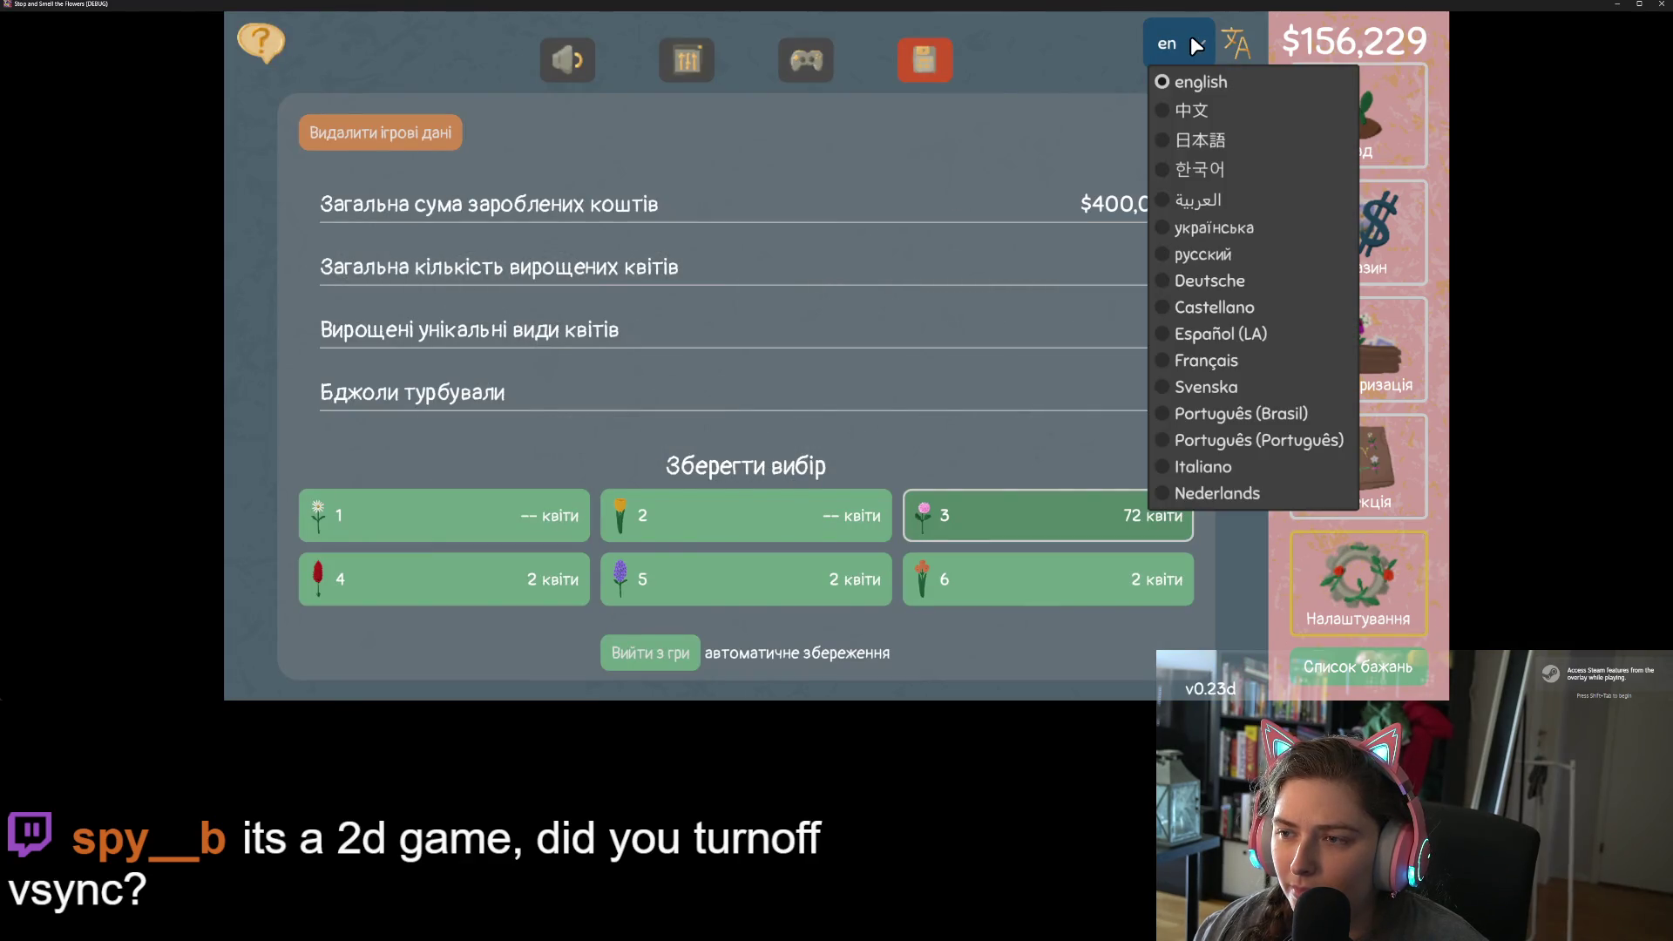
click(1190, 38)
click(1179, 43)
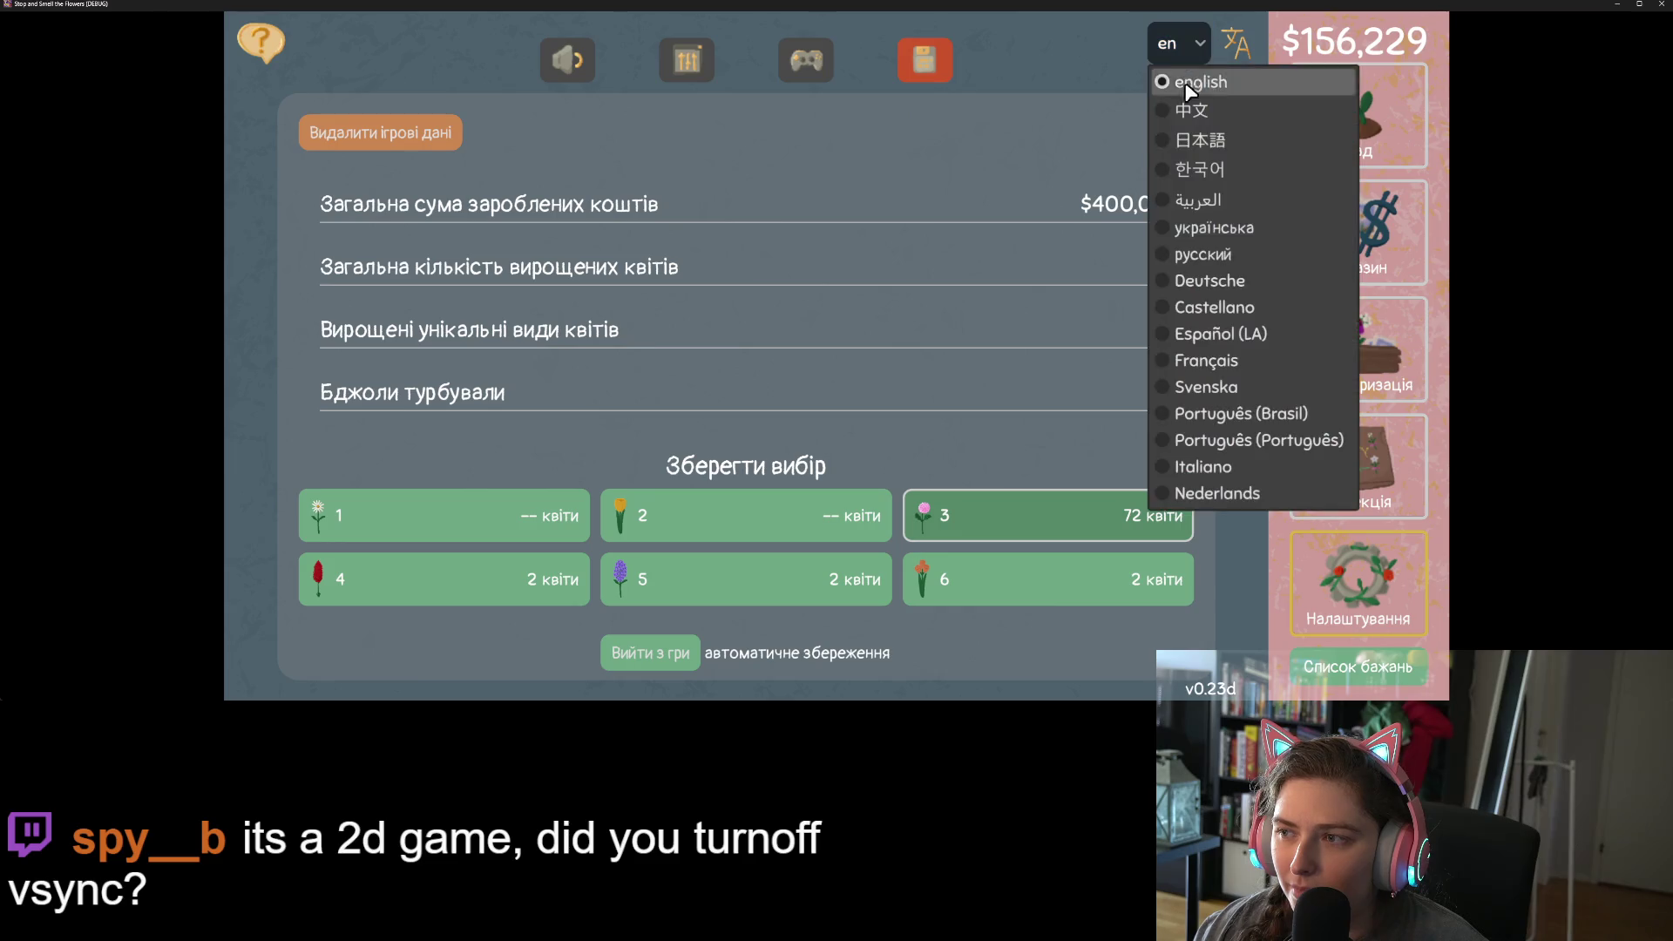
click(1193, 111)
click(1181, 58)
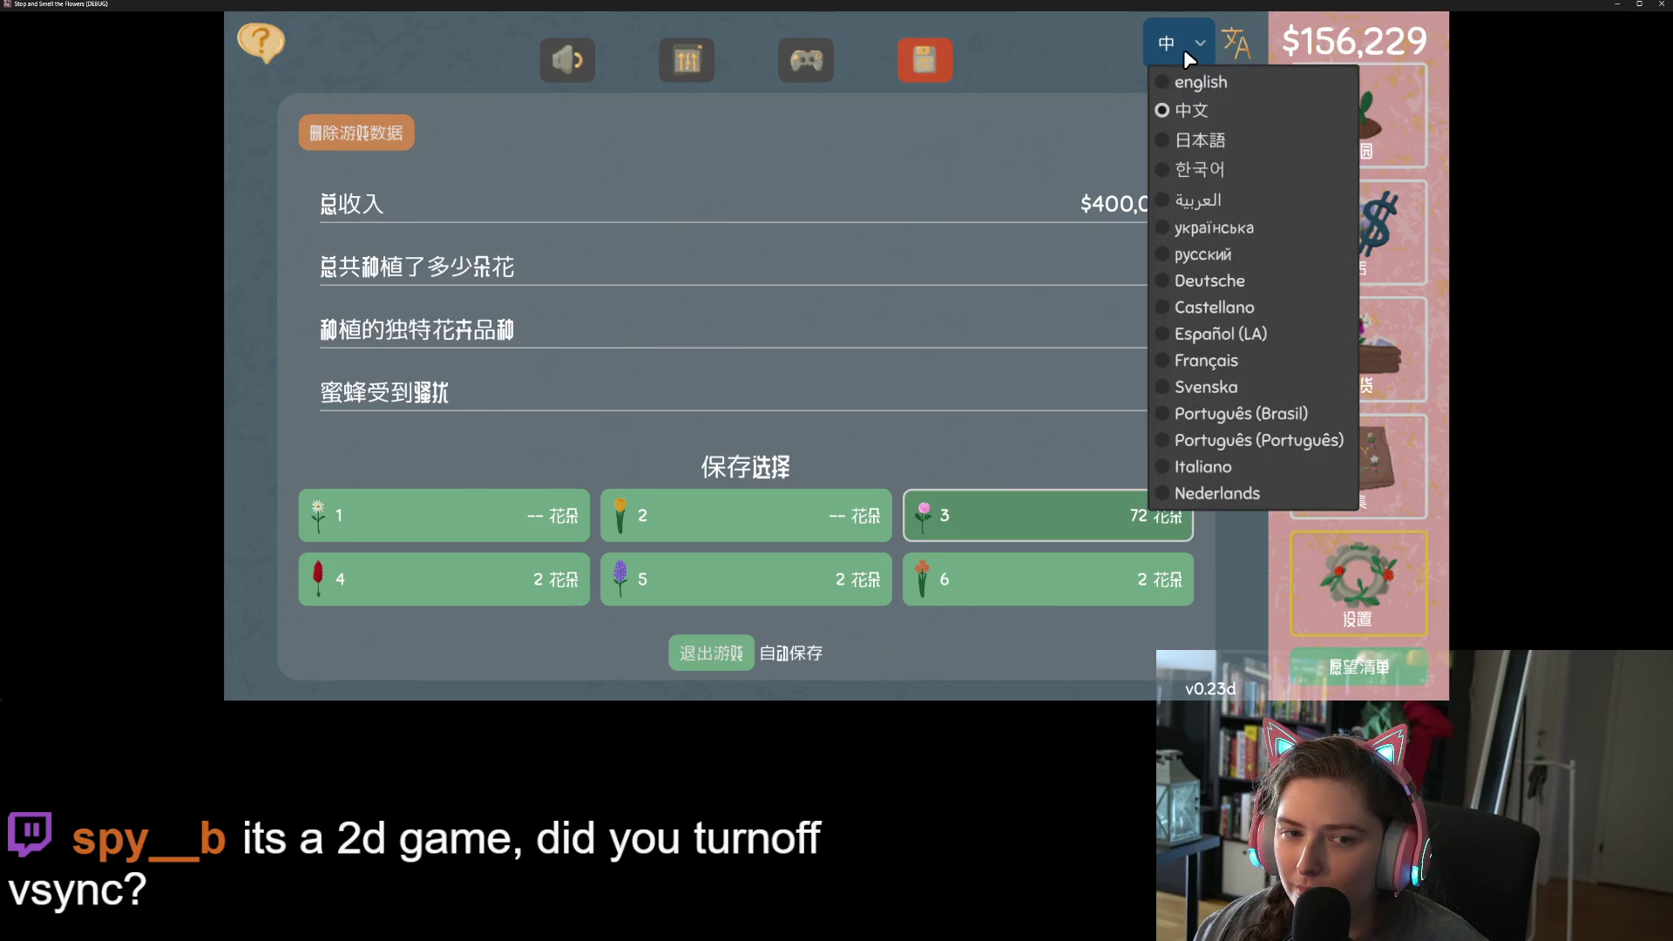
click(1205, 87)
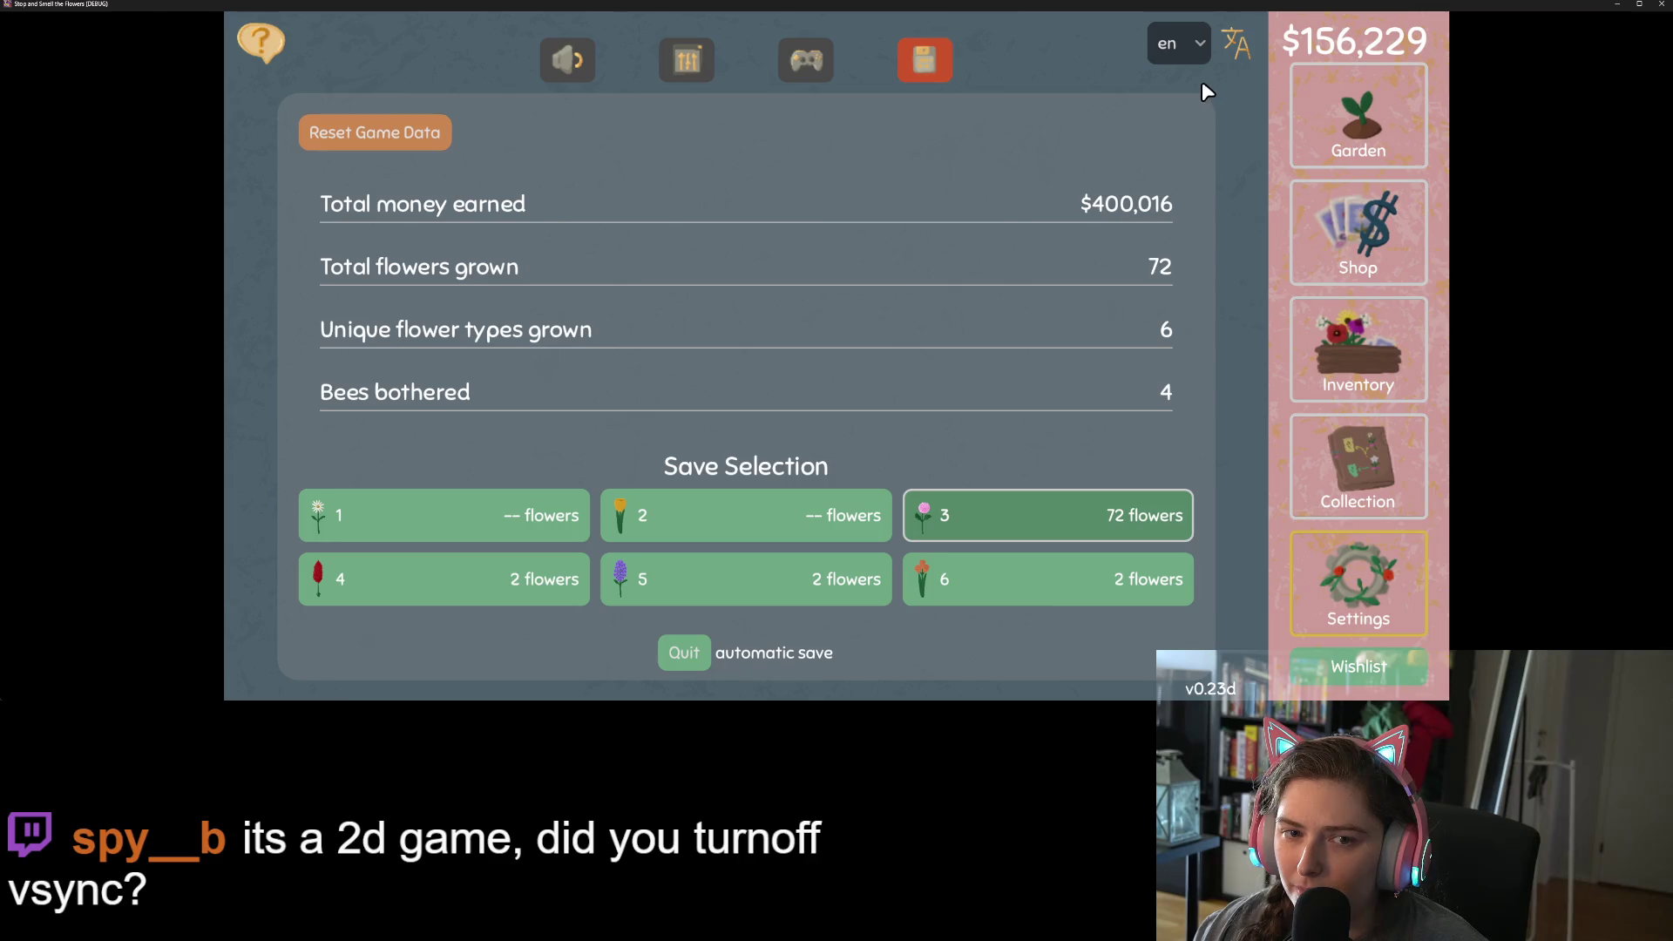
click(1174, 38)
click(1205, 275)
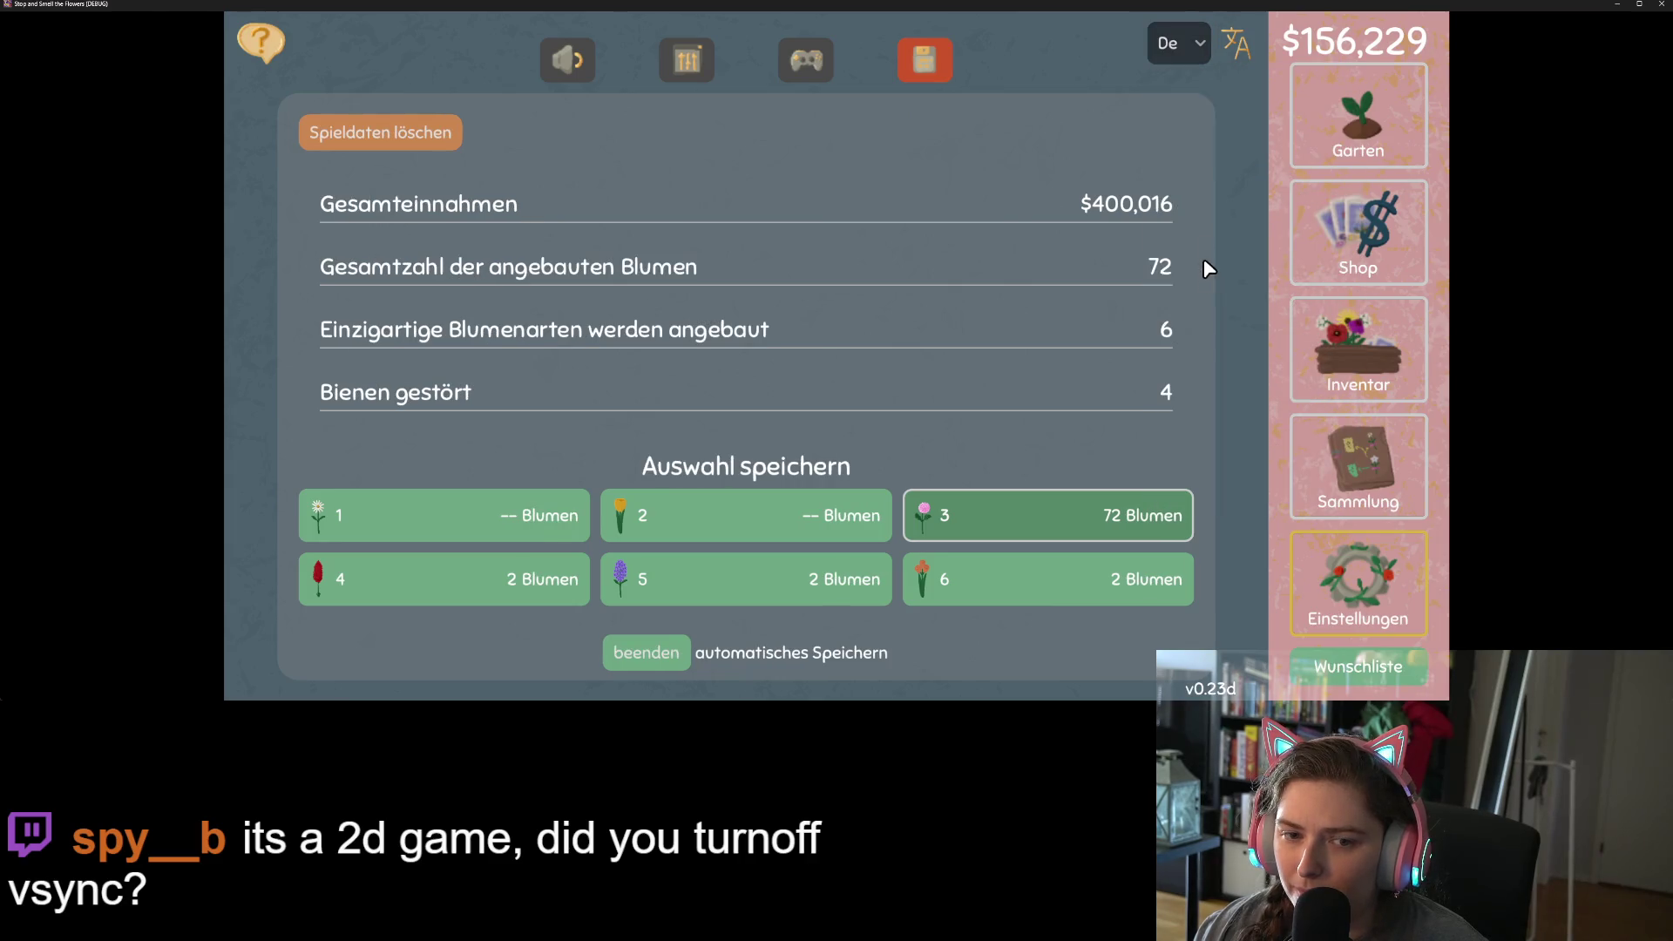
click(1181, 59)
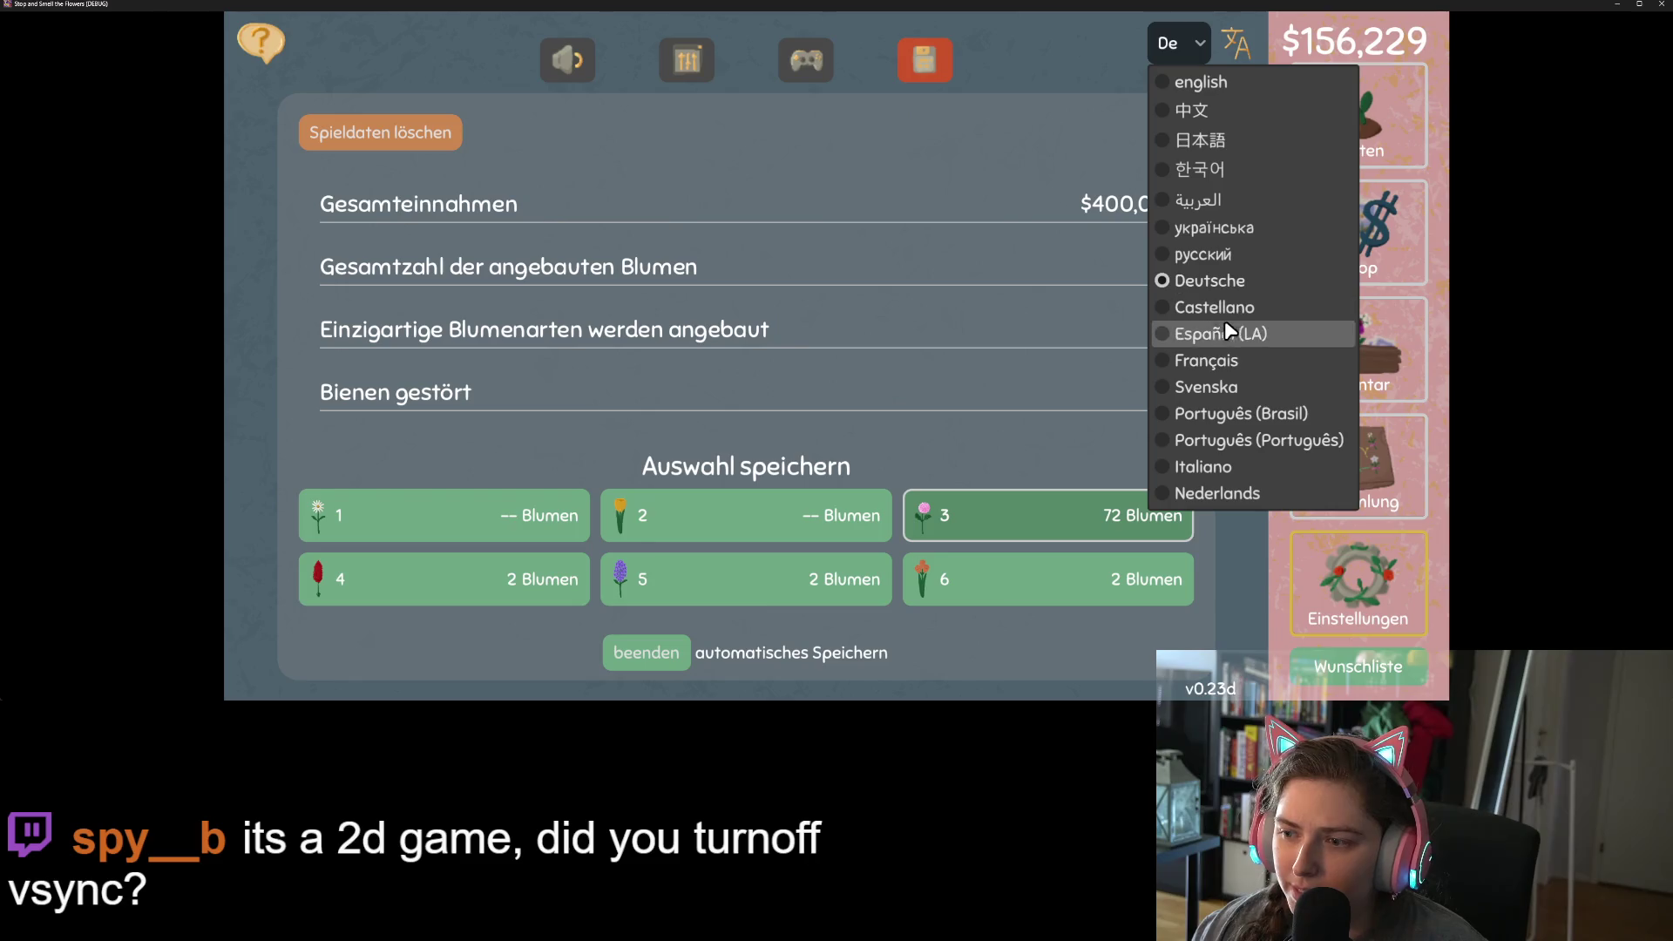
click(1233, 352)
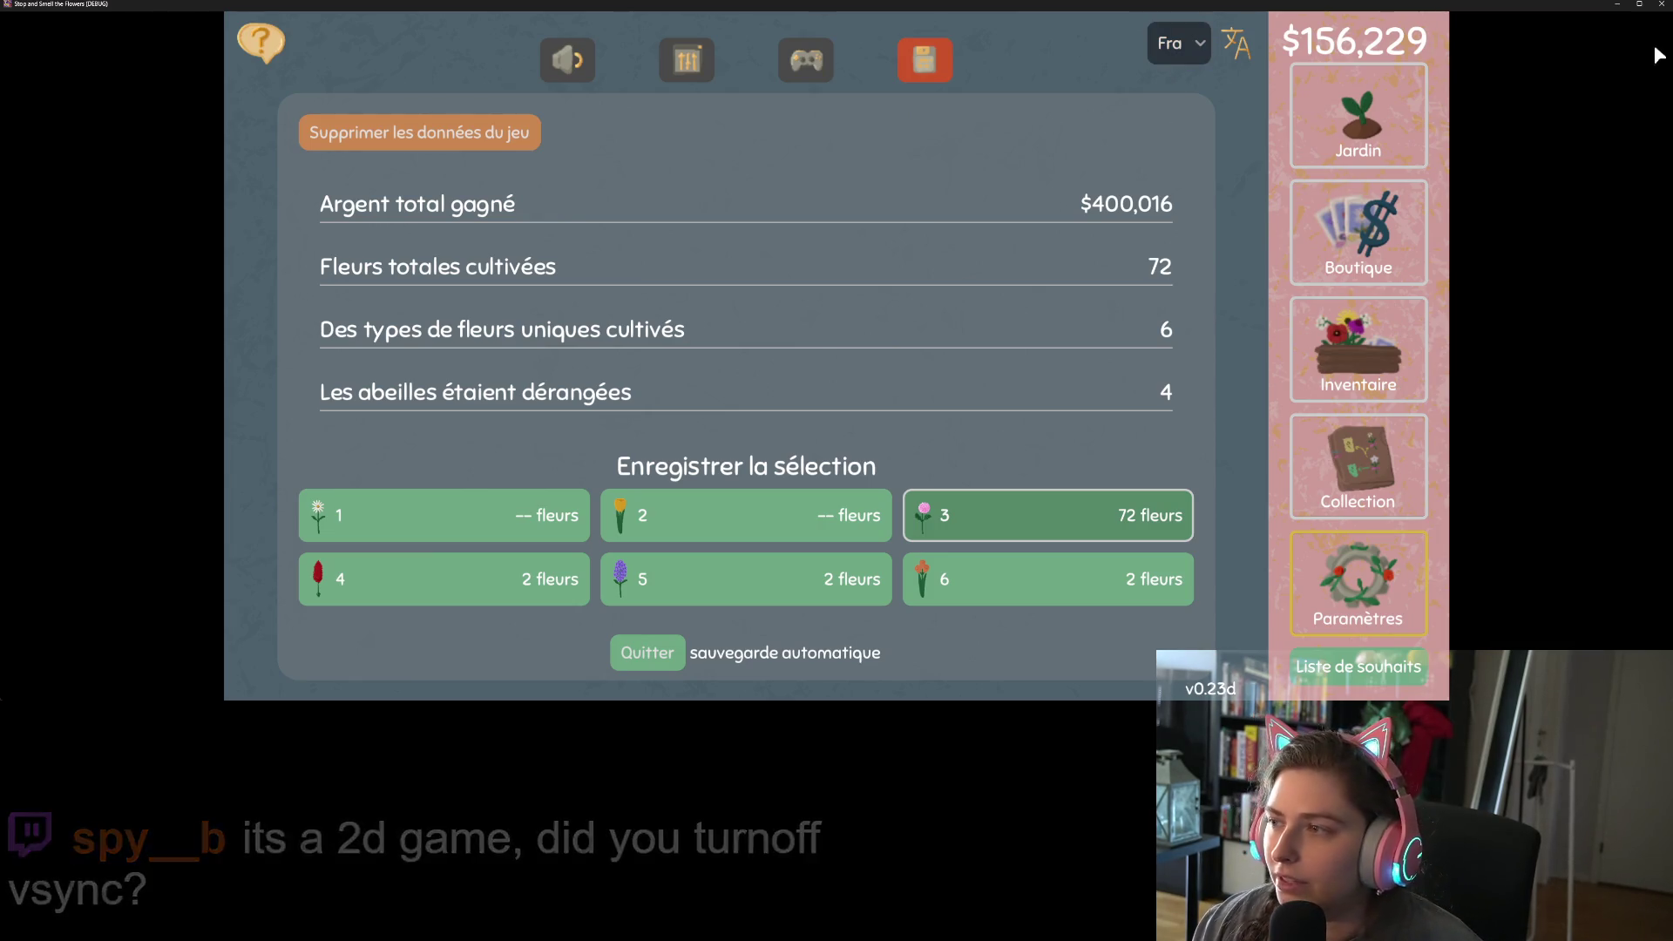
click(1662, 7)
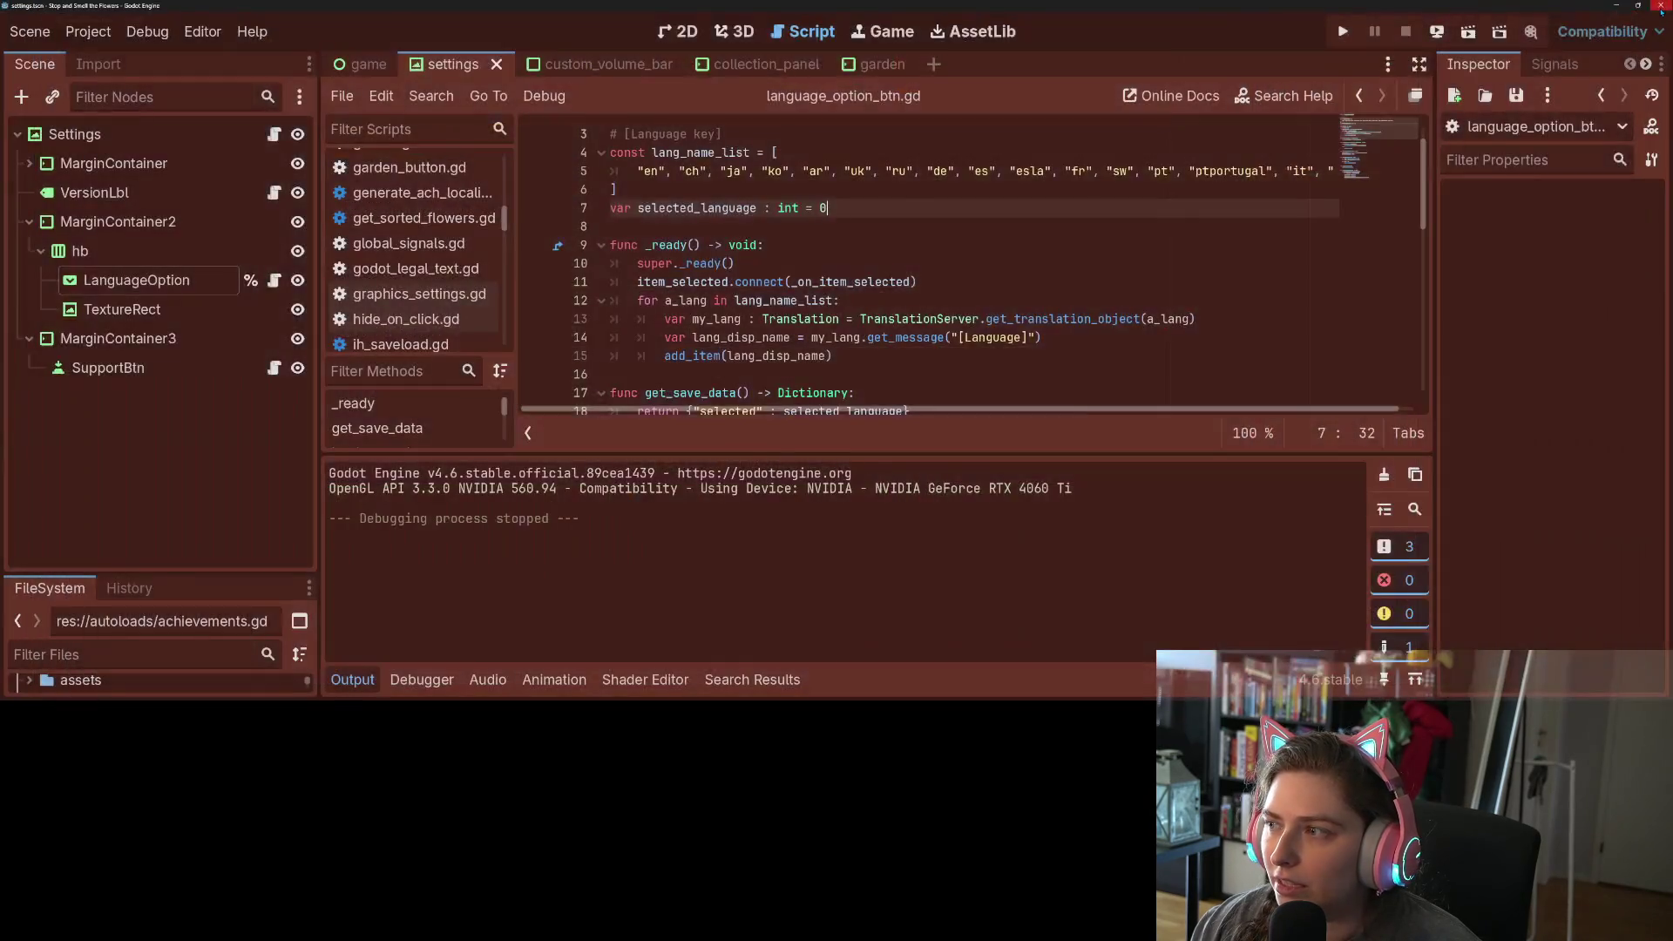
- Open Project Settings filtered by 'vsync' and show the Display > Window section
click(88, 31)
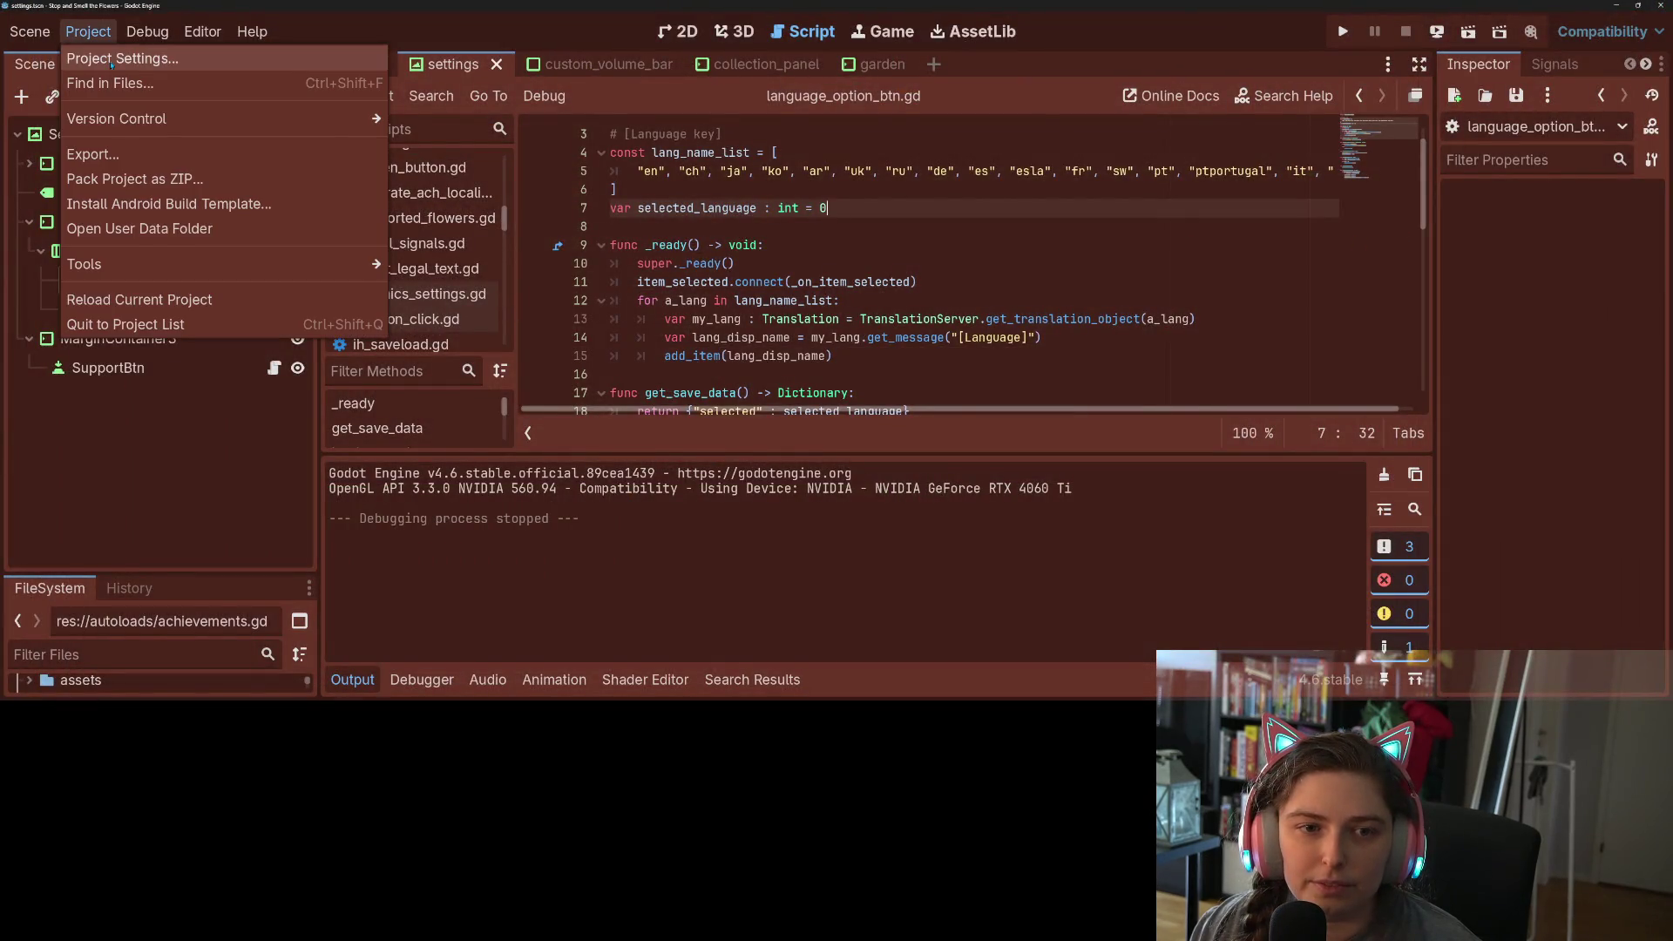
click(113, 56)
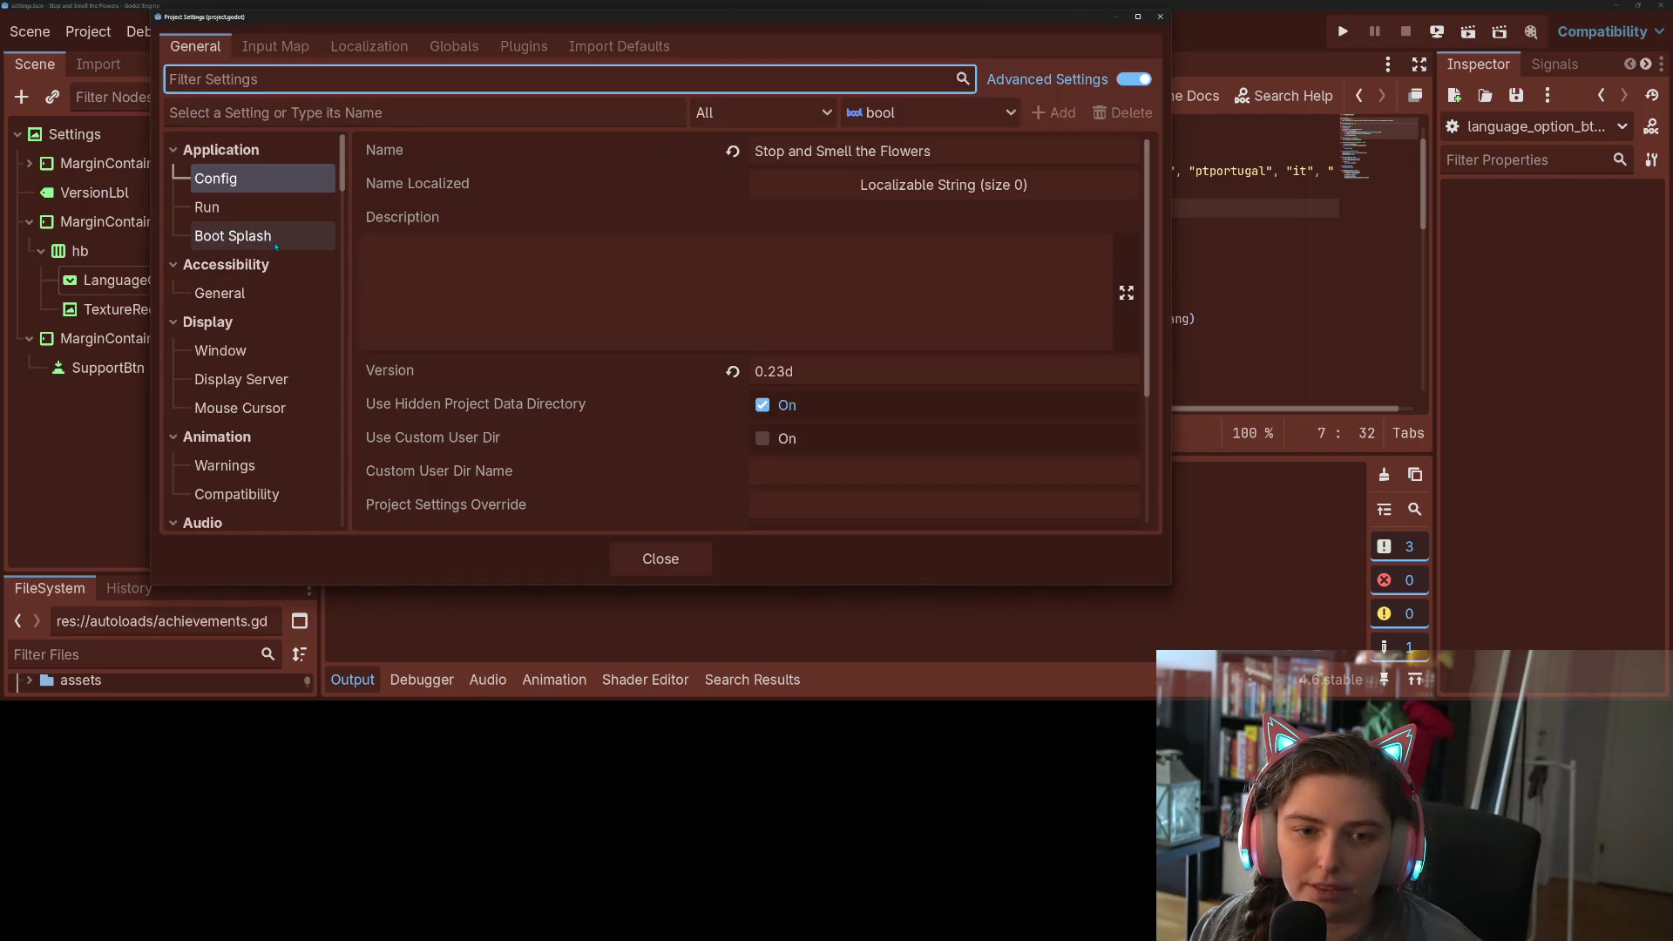
scroll(243, 365, down, 2)
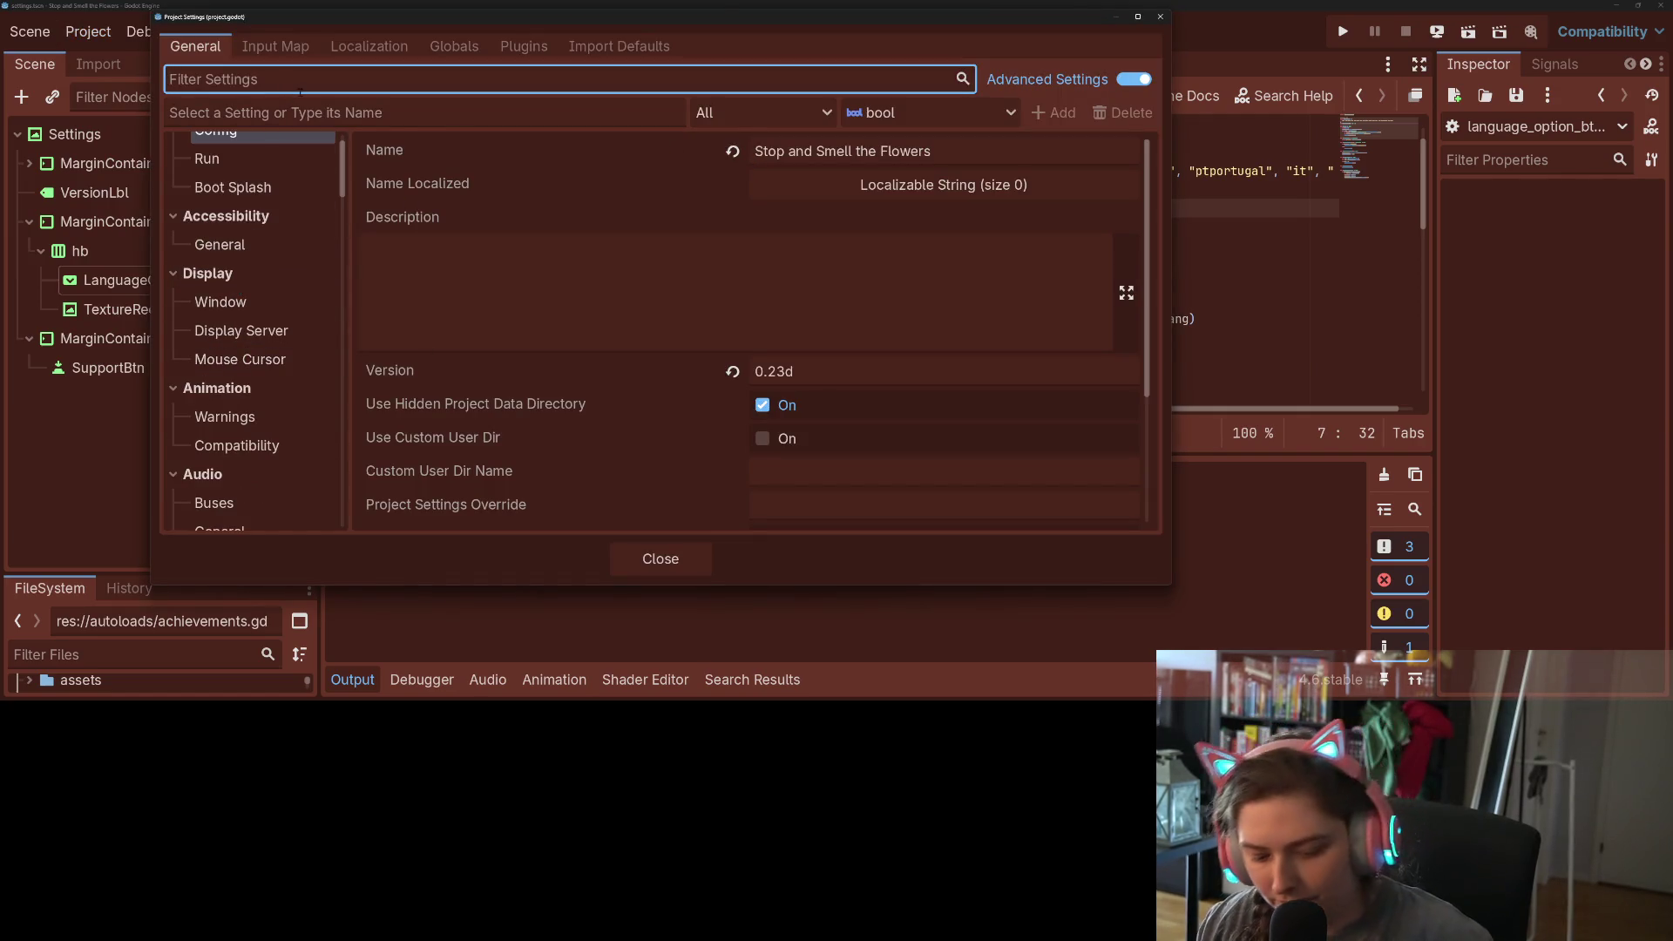
text(vsync)
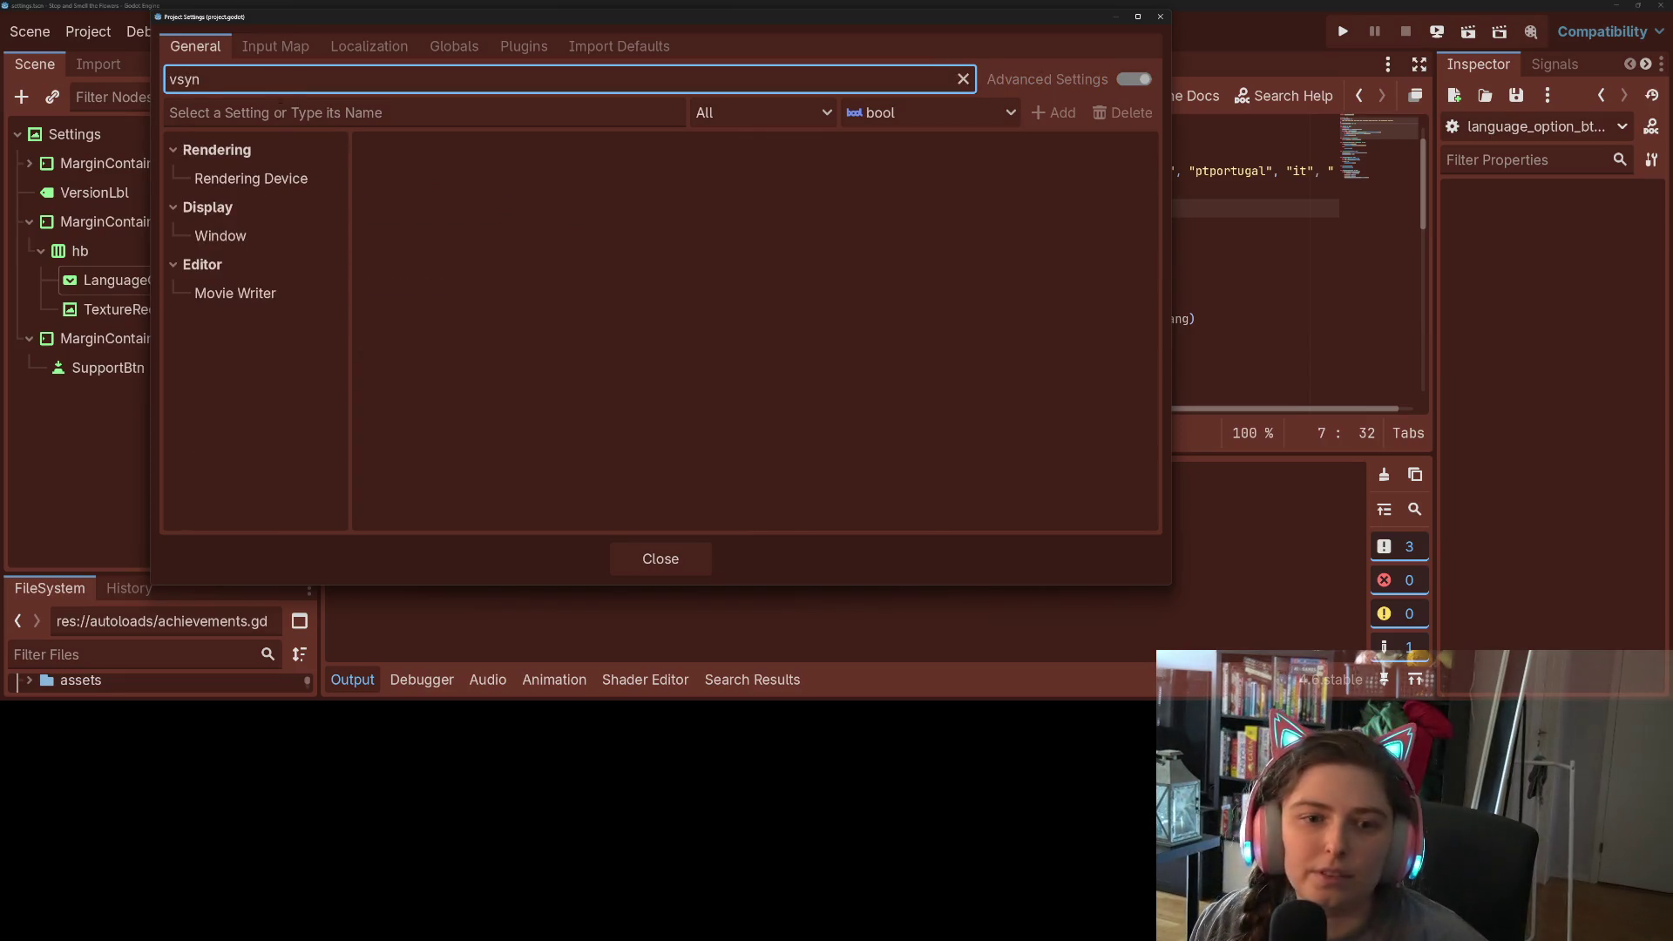
click(264, 233)
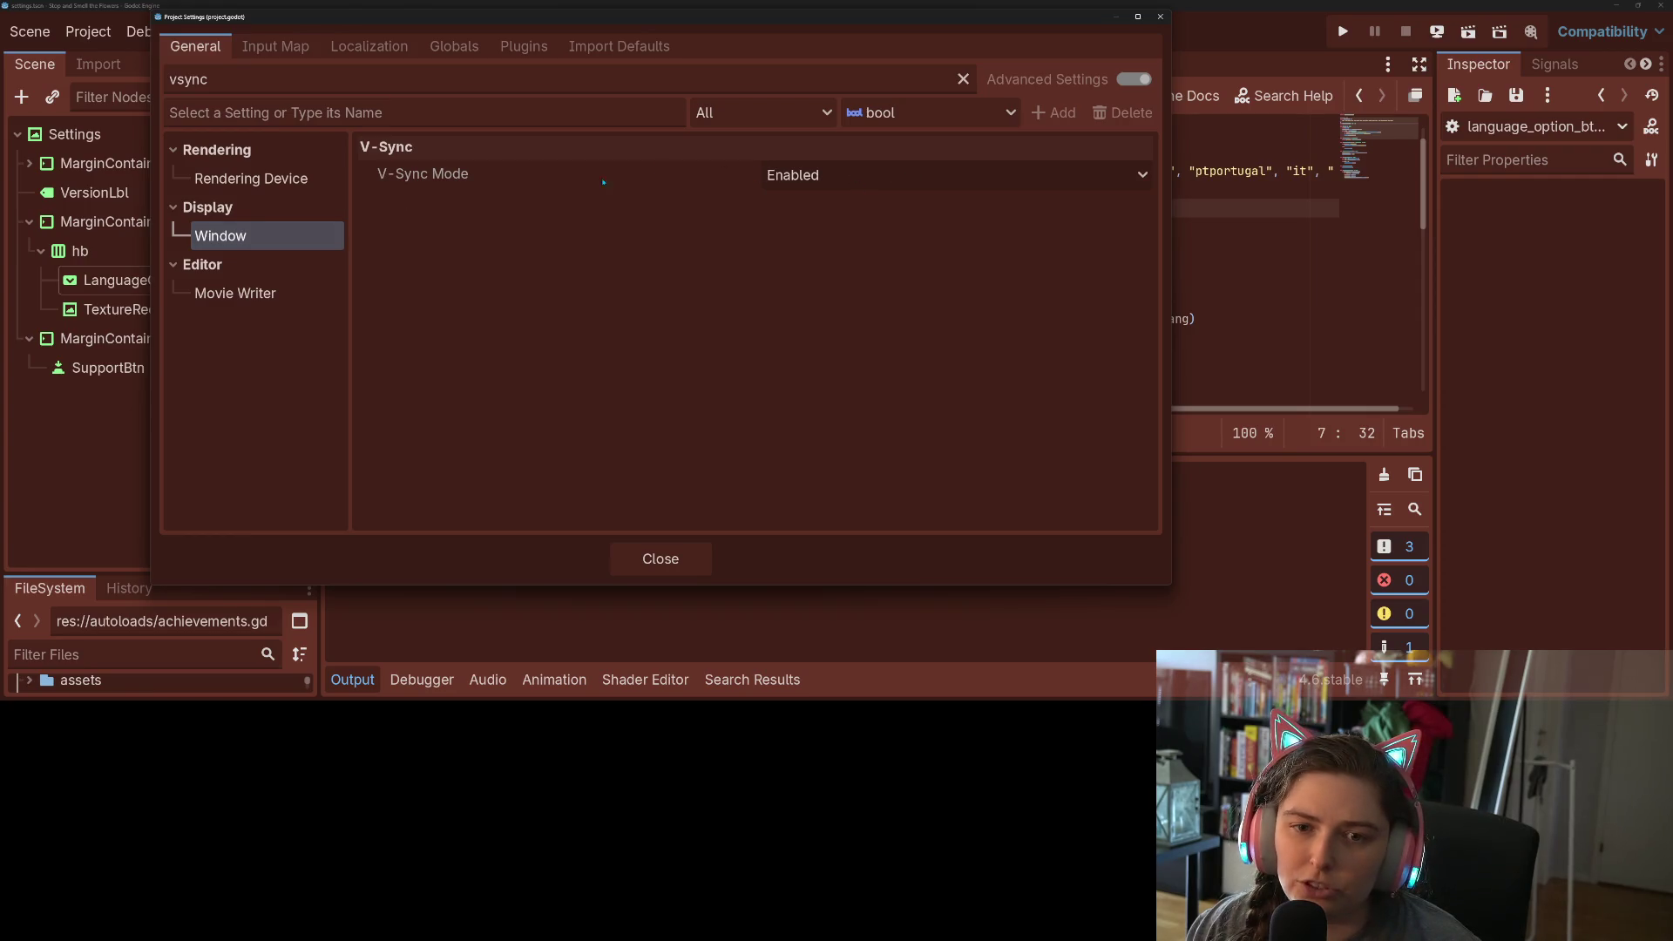
- Leave V-Sync Mode Enabled and open the DisplayServer.VSyncMode documentation with the output log hidden
mouse_move(511, 178)
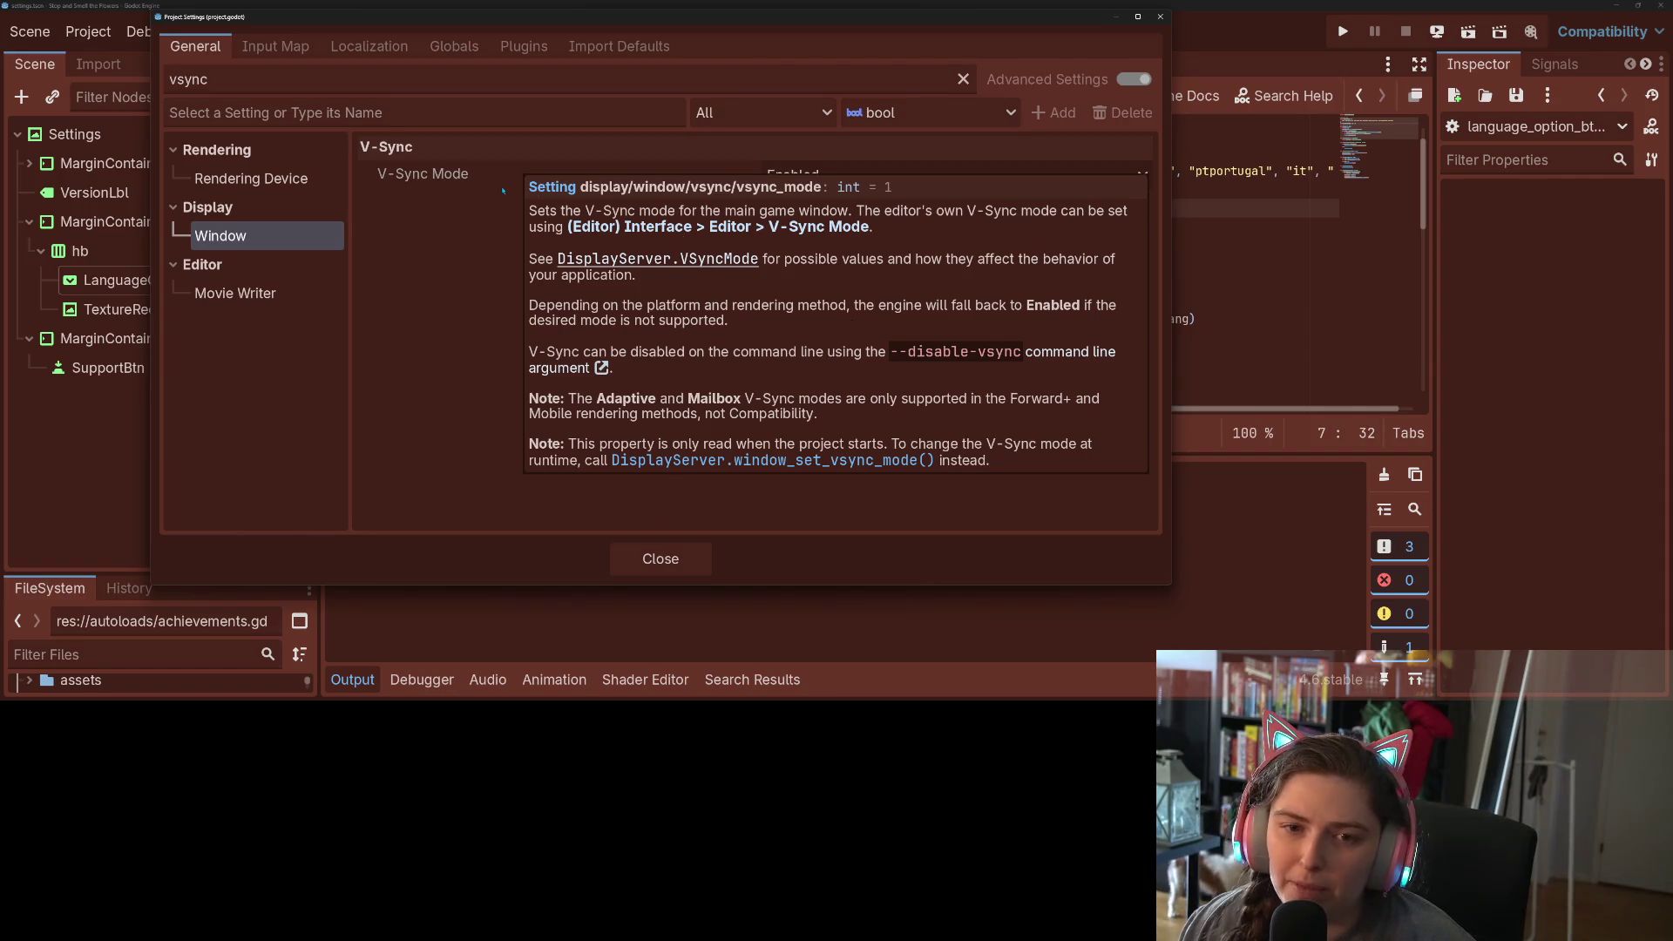
click(901, 180)
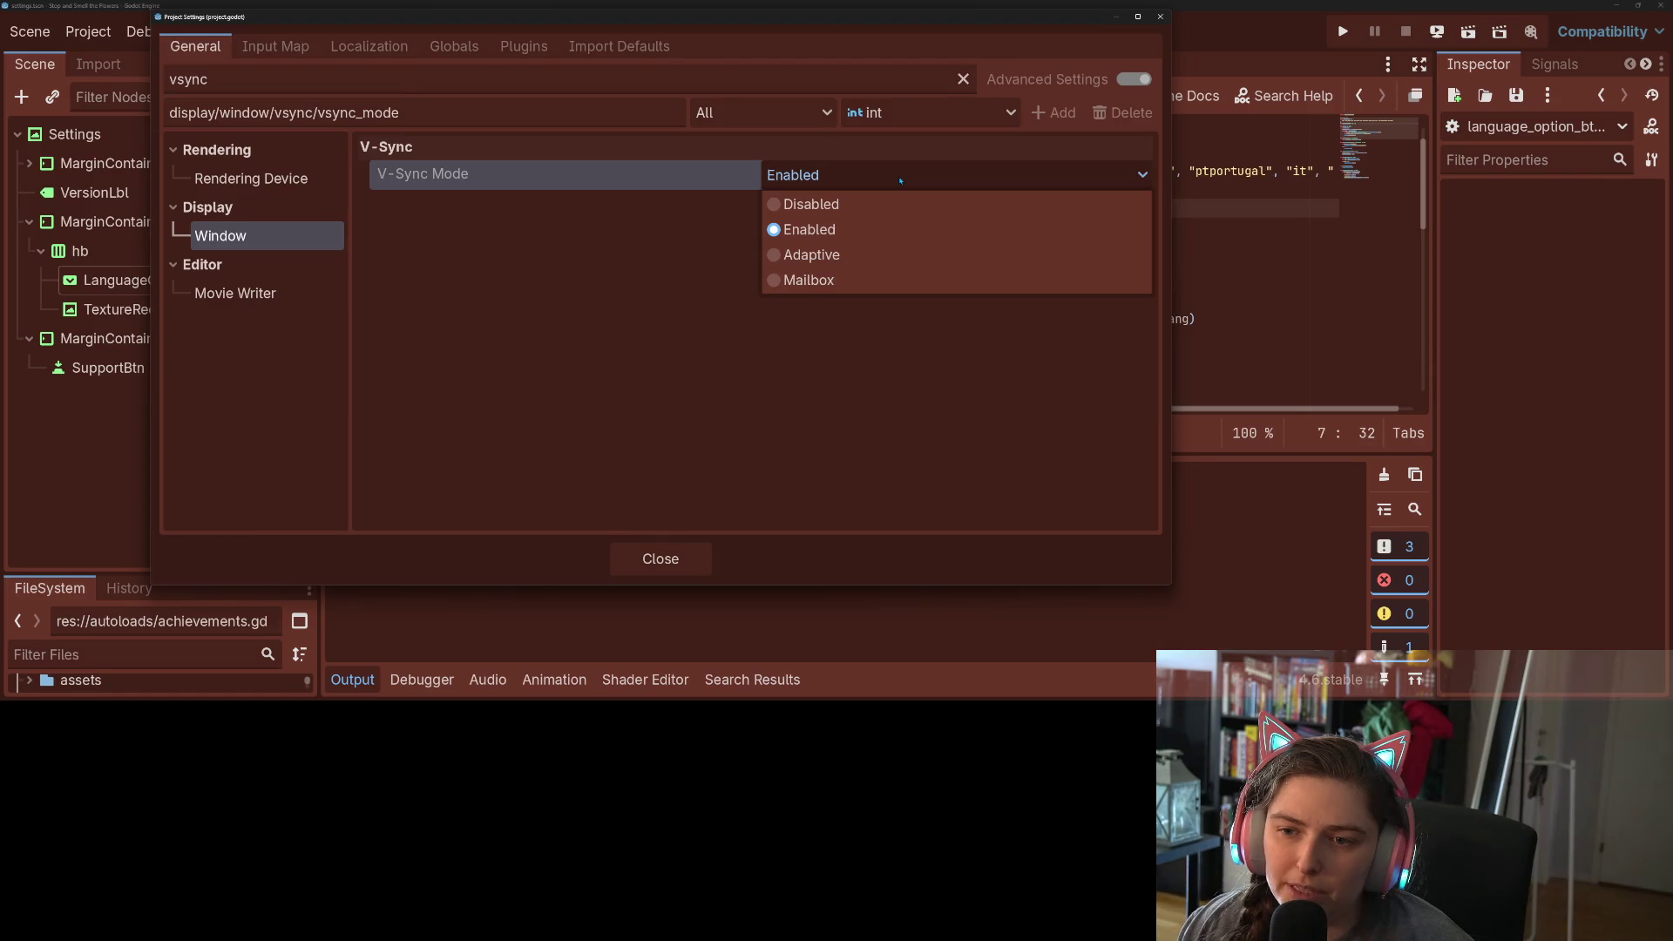
click(900, 181)
mouse_move(698, 178)
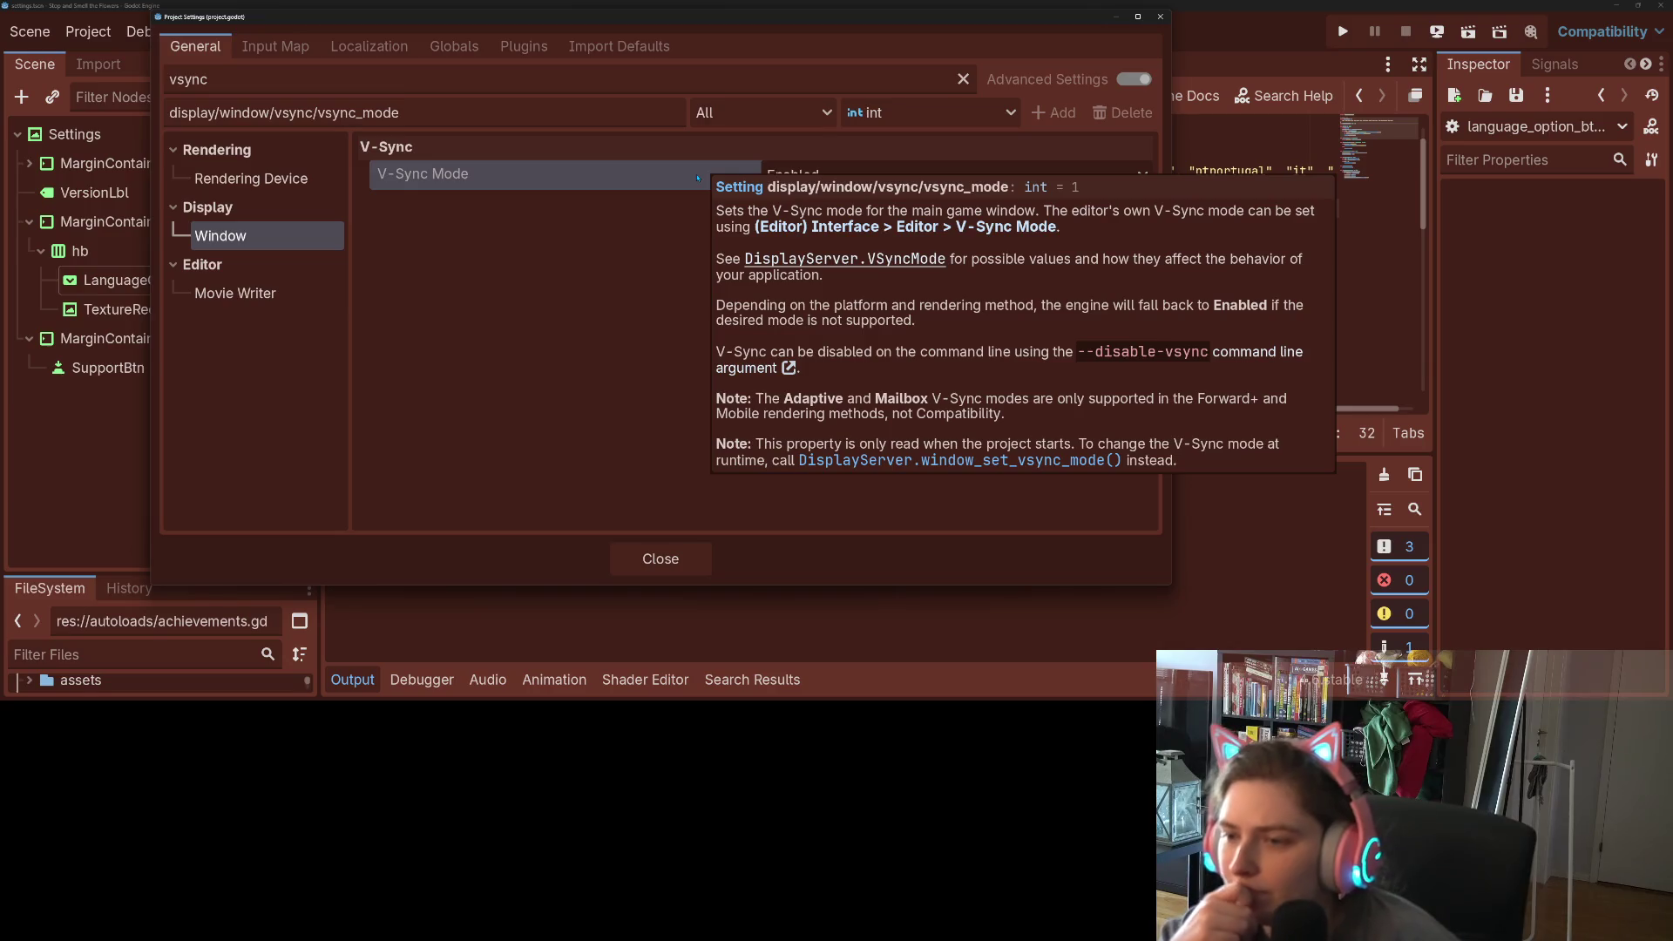
click(803, 261)
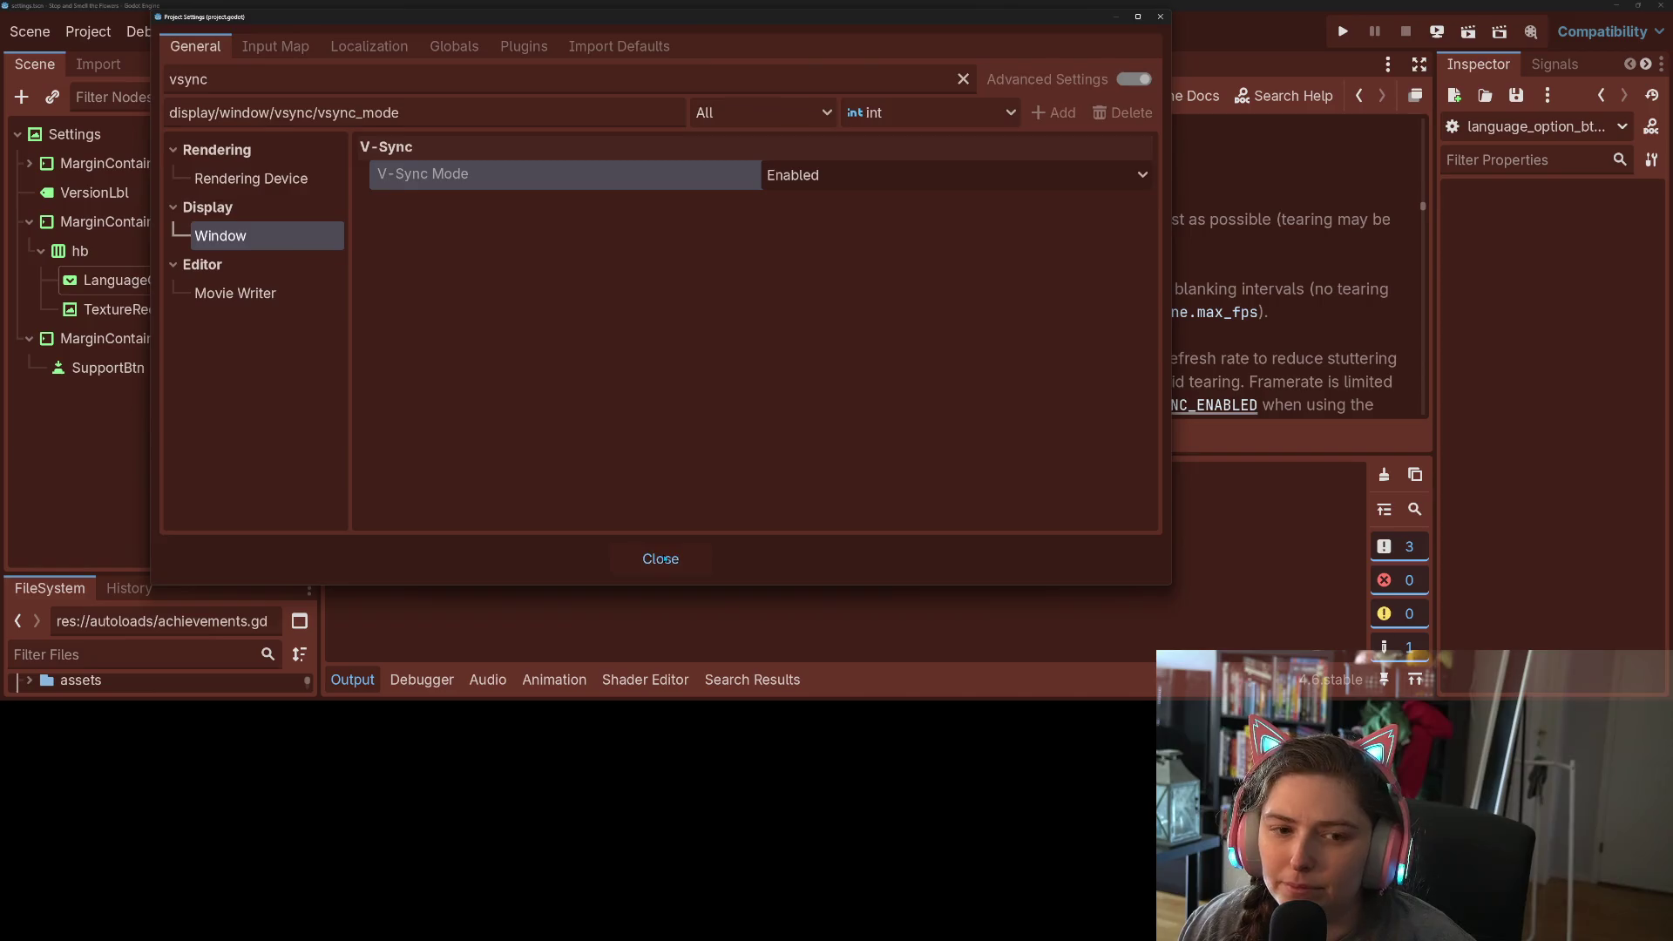
click(645, 560)
key(ctrl+j)
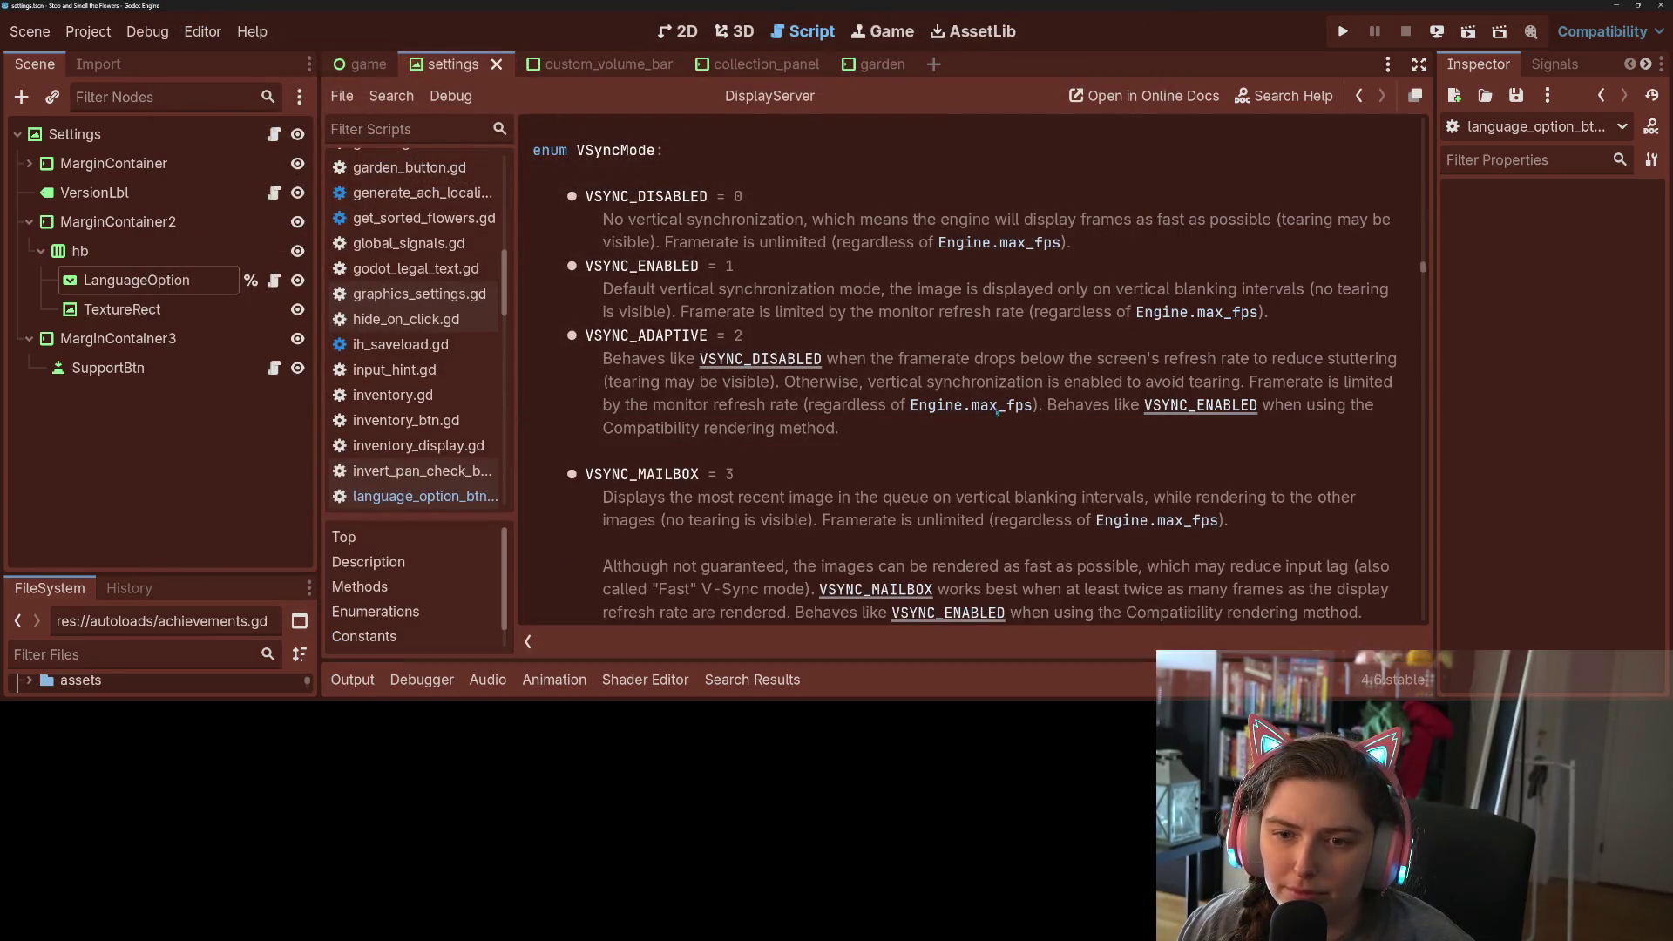
- Read up to enum VSyncMode, highlighting the framerate-limit and vertical blanking passages
scroll(991, 446, up, 1)
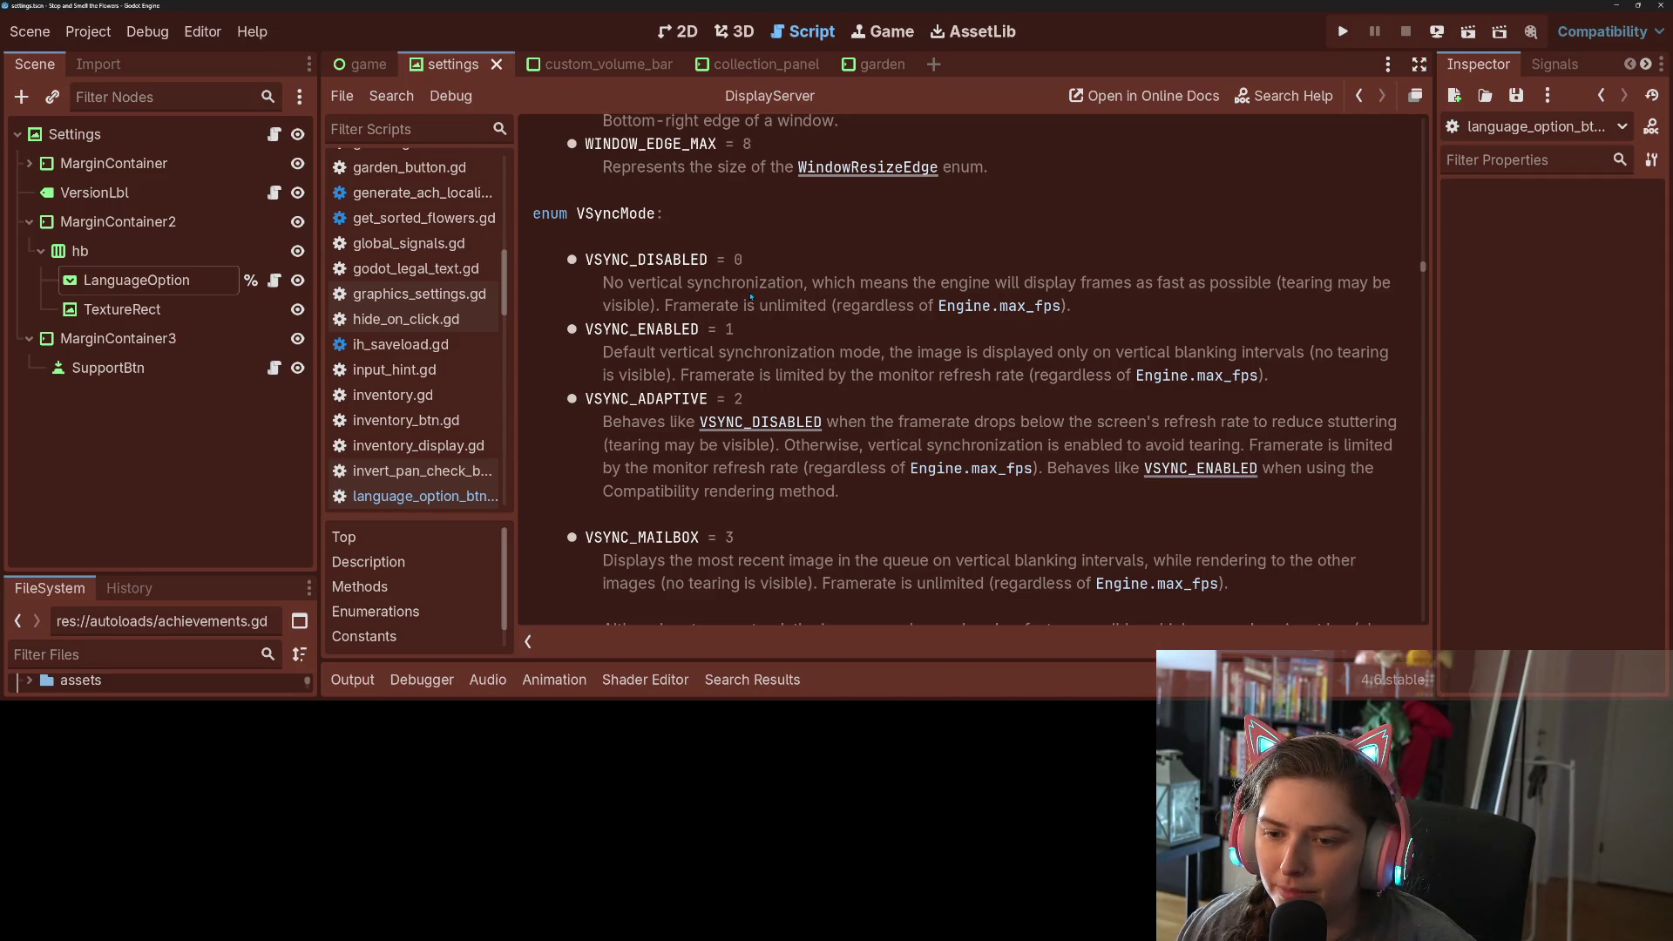
mouse_move(713, 377)
mouse_down()
mouse_move(1048, 377)
mouse_move(1032, 378)
mouse_up()
click(1032, 379)
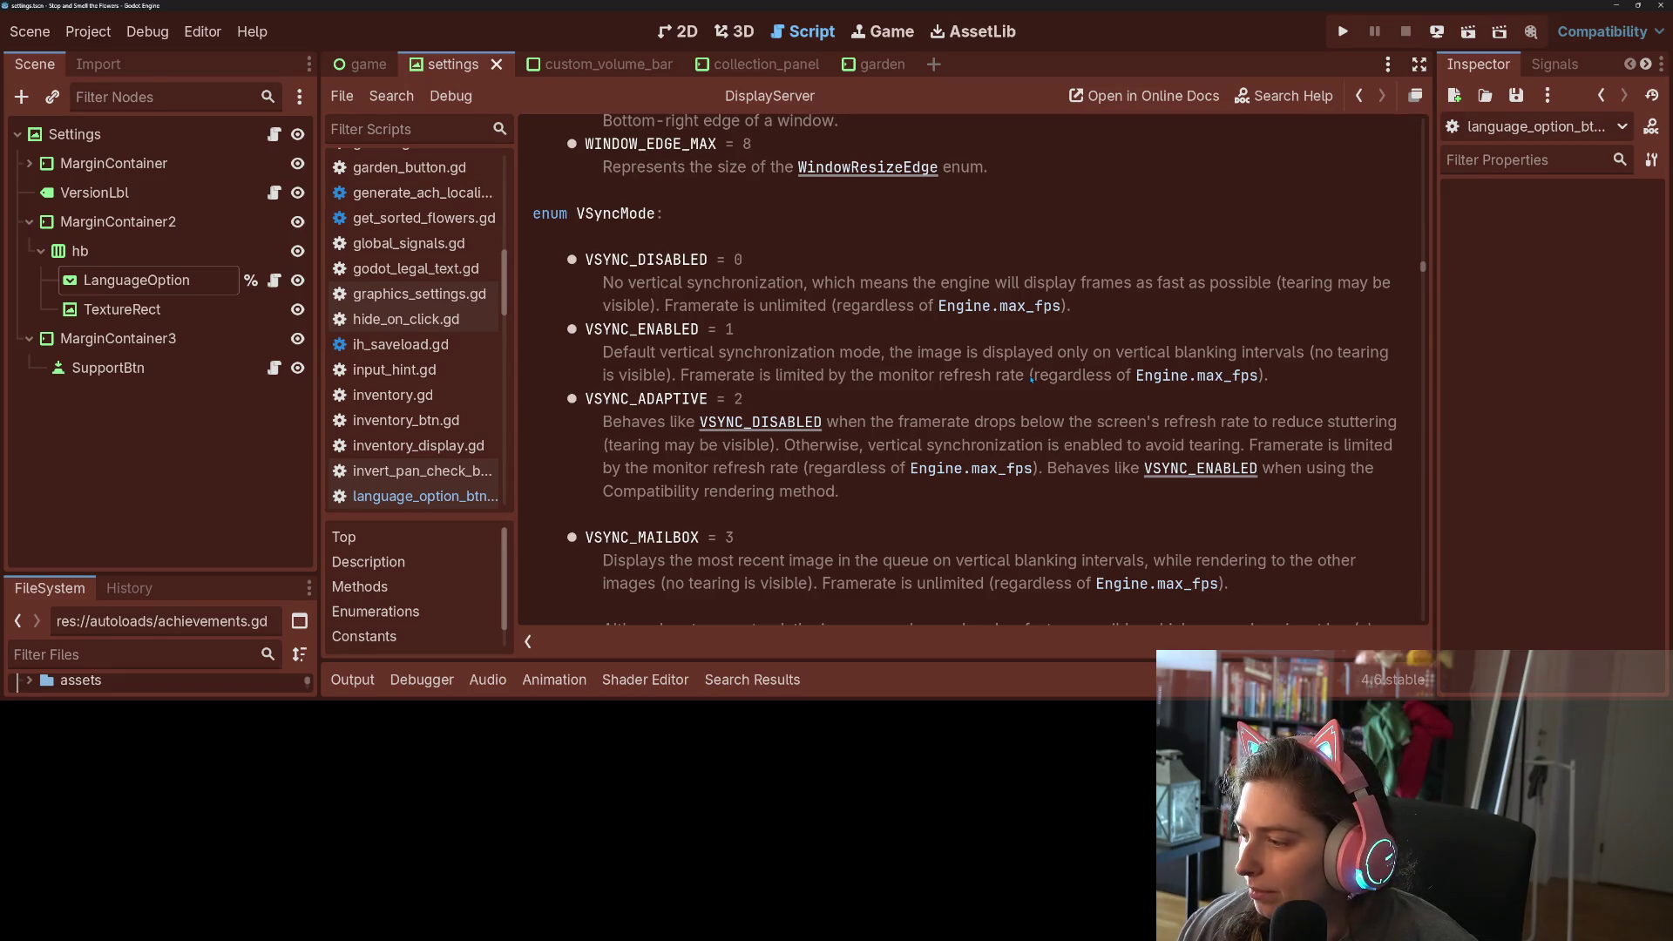
drag(875, 382, 676, 361)
click(676, 360)
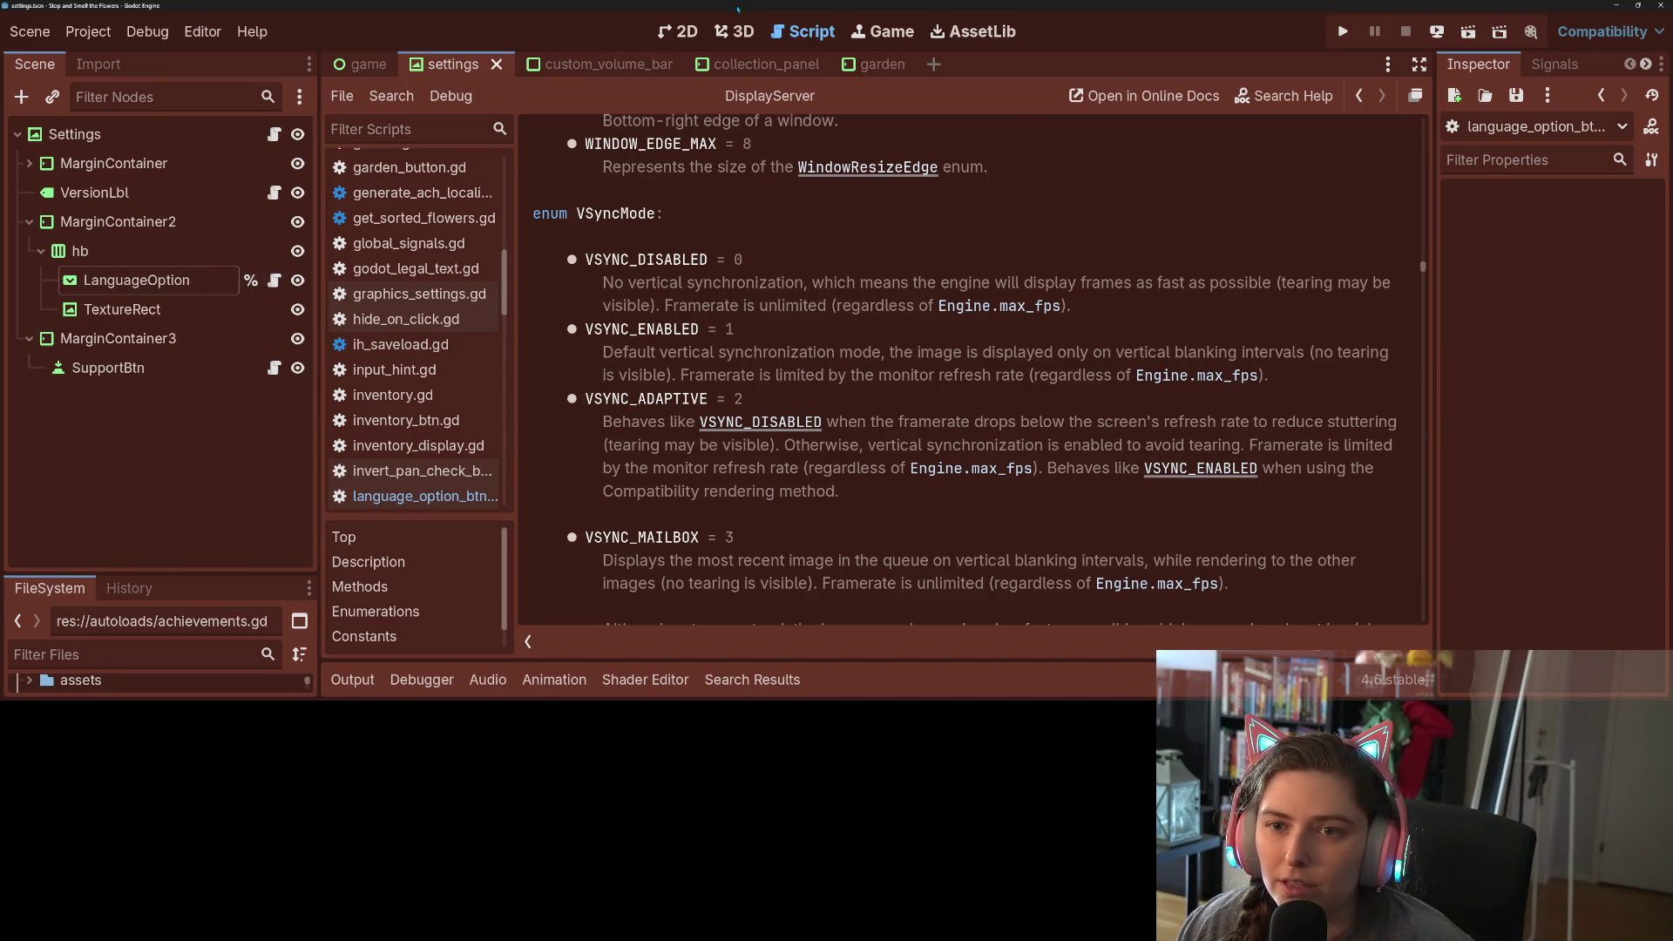
click(679, 31)
- Select LanguageOption, expand its theme constant overrides, and widen the Inspector to show full property names
click(982, 325)
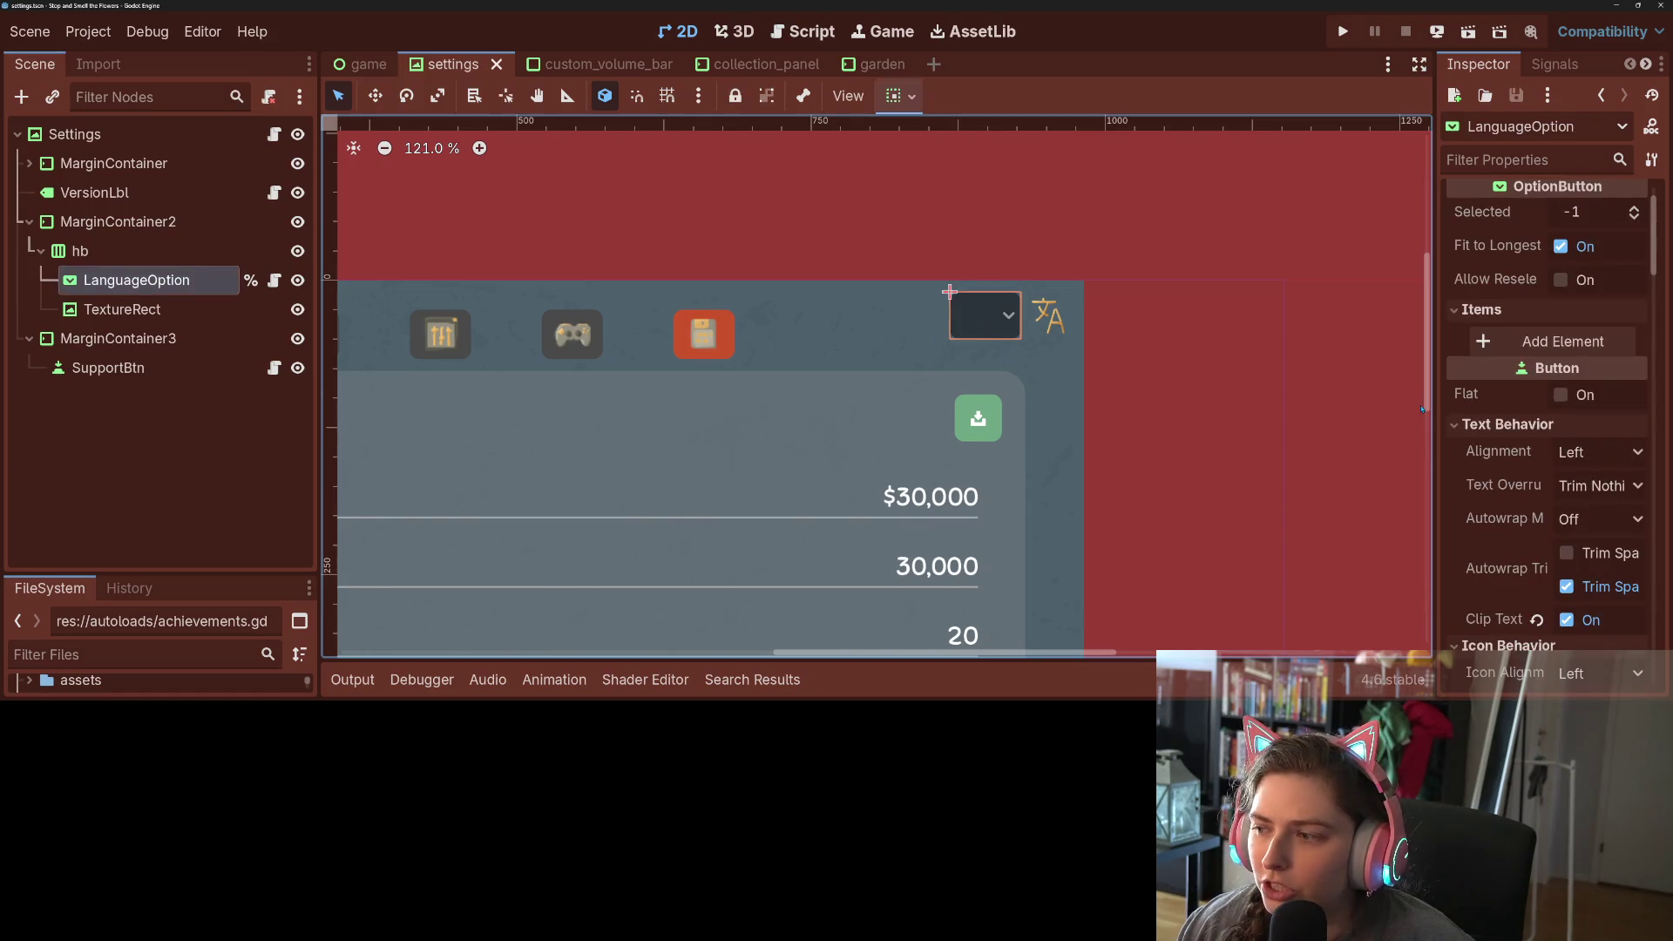
scroll(1536, 420, down, 2)
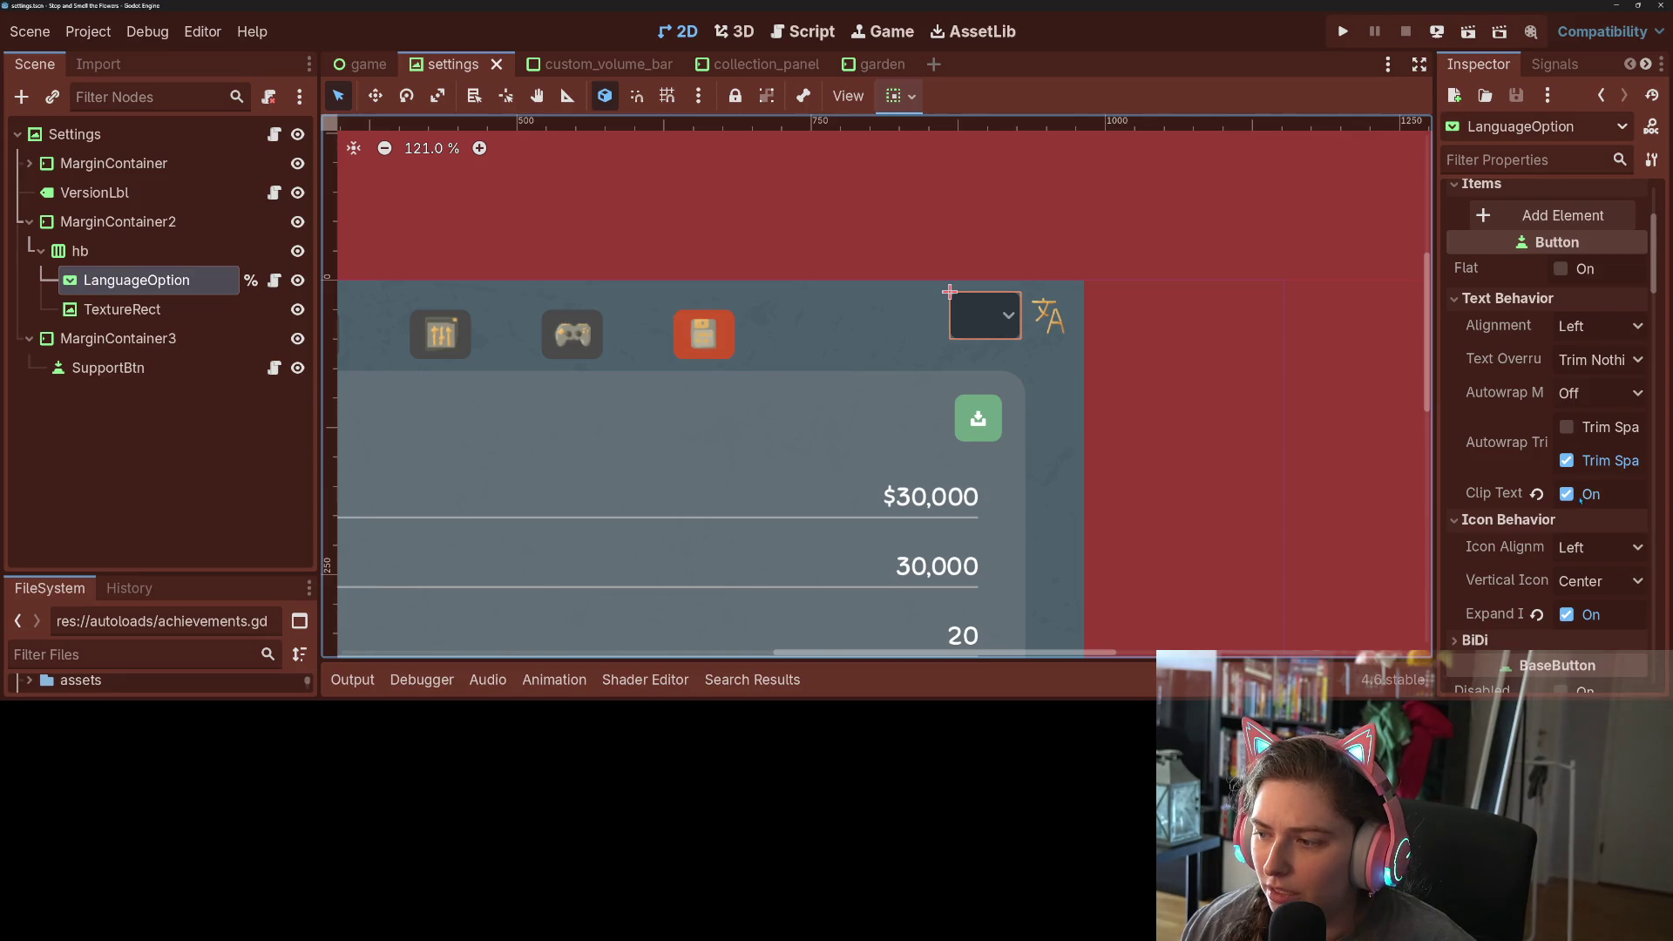
scroll(1494, 456, down, 2)
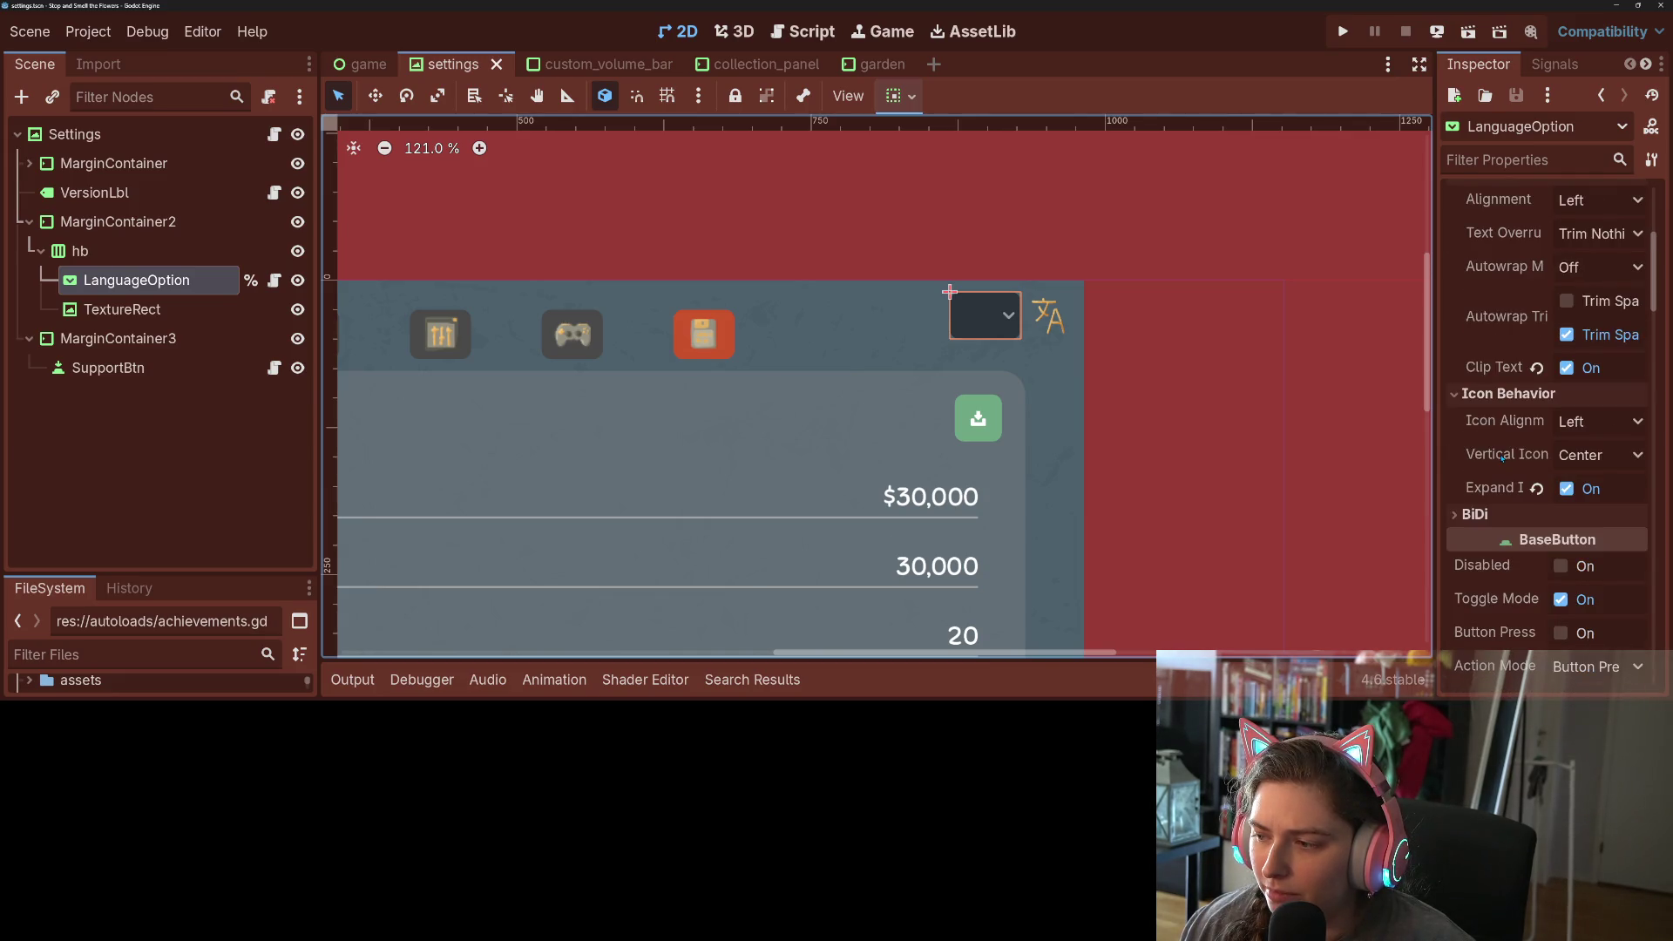
scroll(1502, 457, down, 10)
scroll(1515, 541, down, 3)
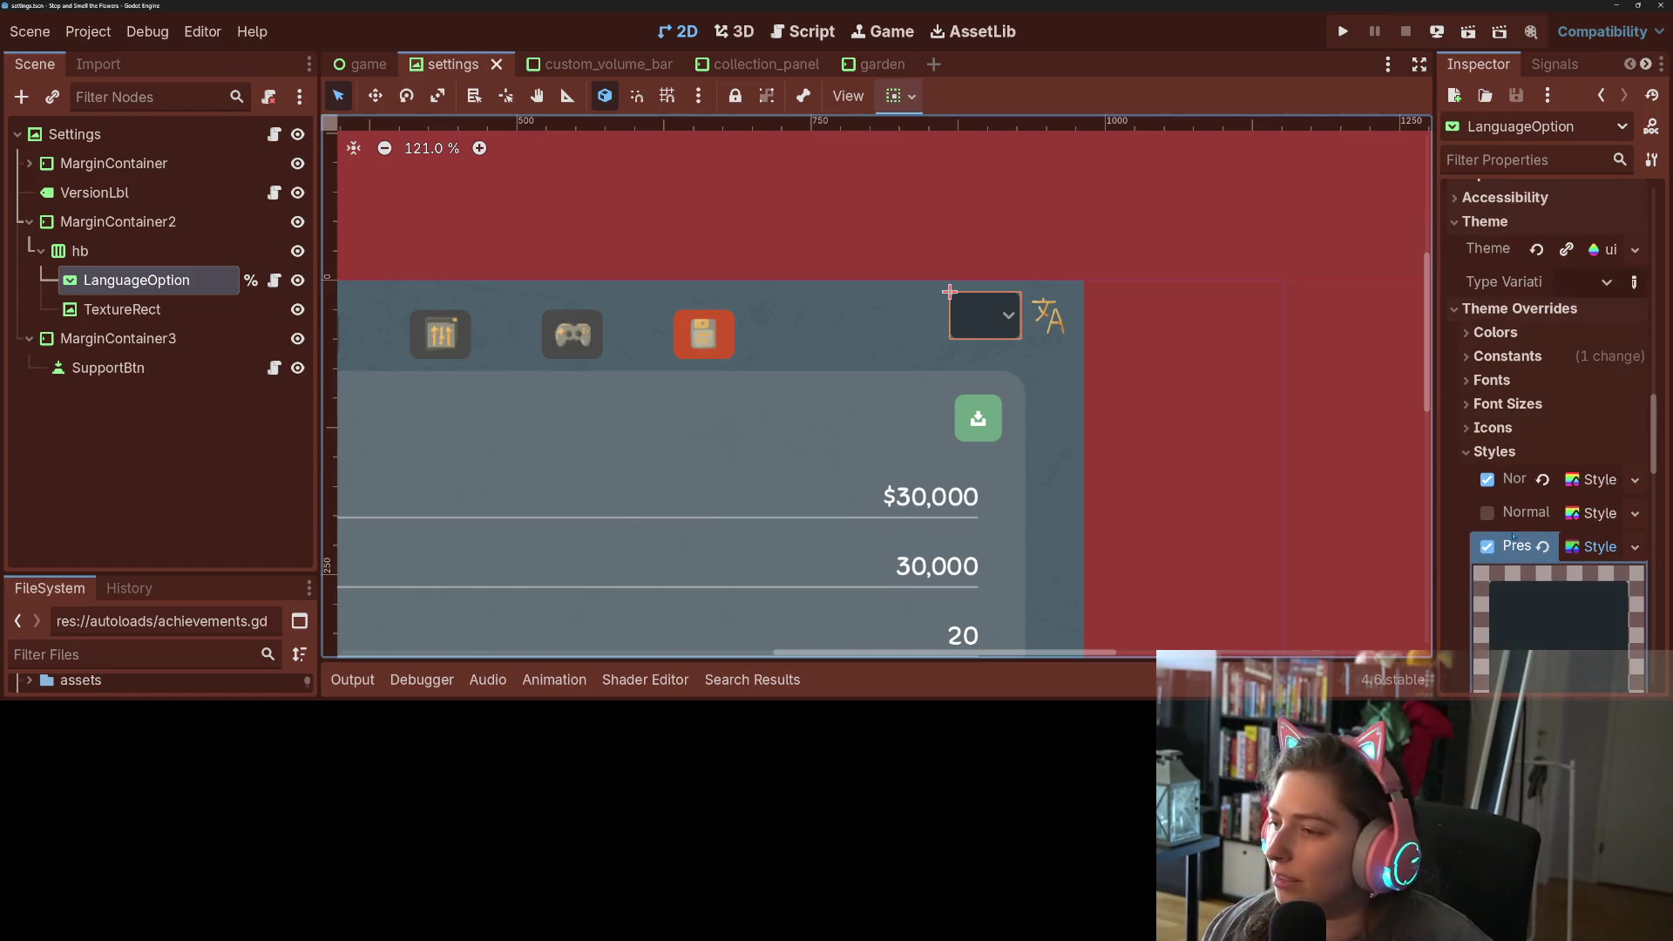
click(1532, 357)
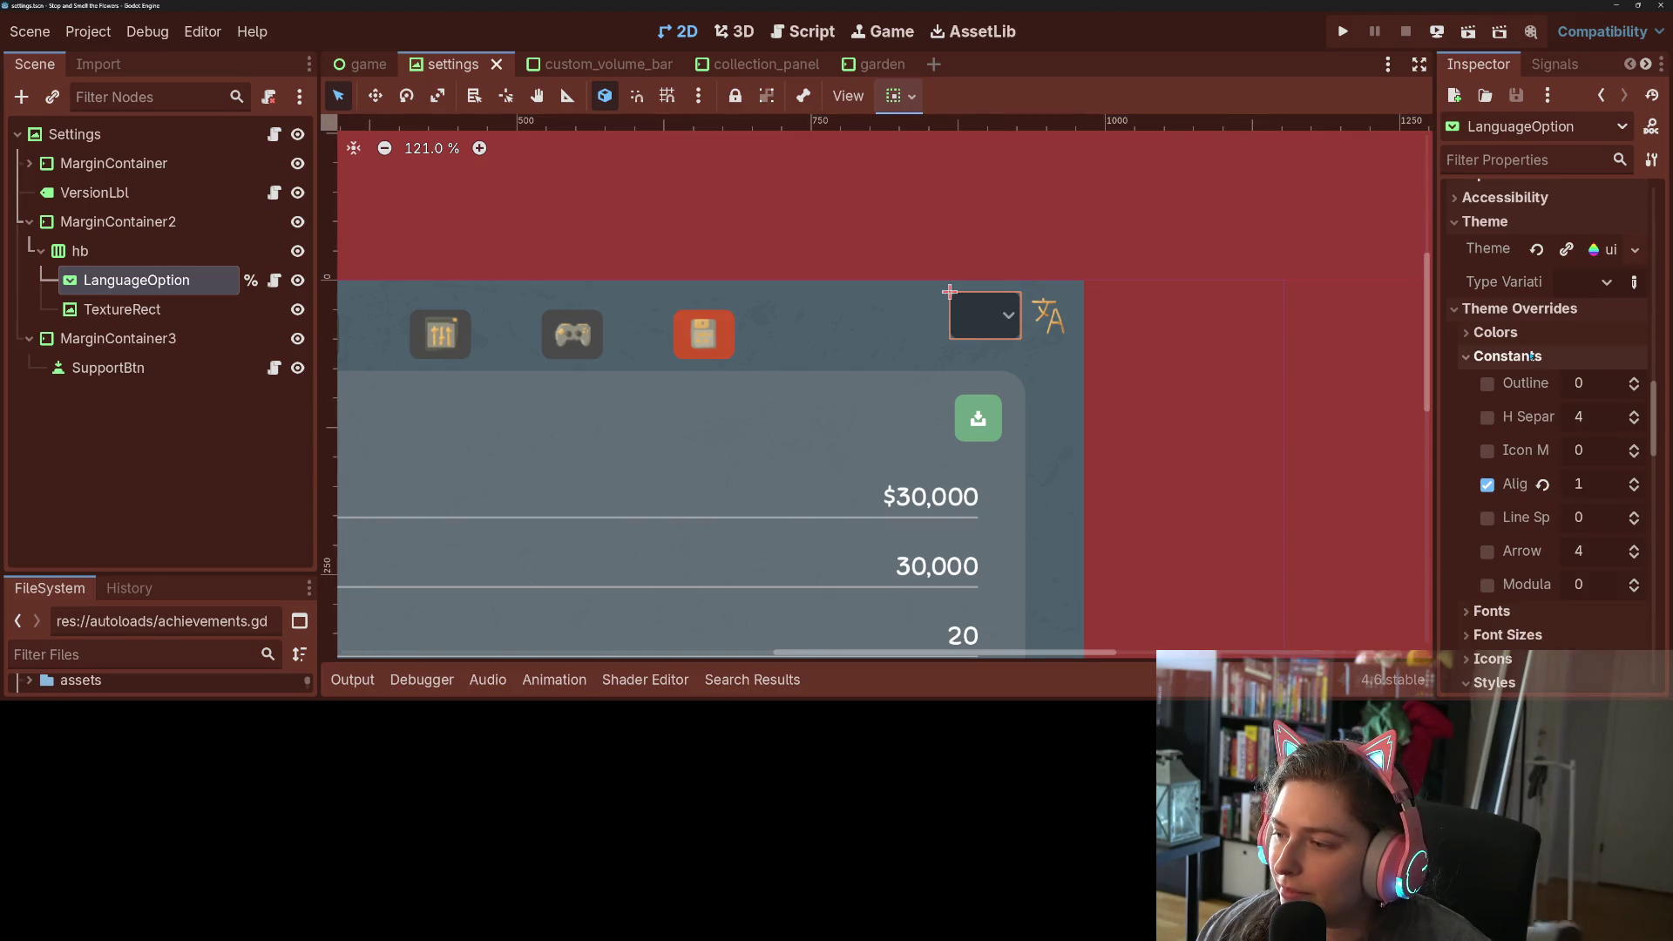
mouse_move(1436, 374)
mouse_down()
mouse_move(1412, 410)
mouse_move(1177, 459)
mouse_up()
- Open the OptionButton documentation for Fit to Longest Item from its Inspector tooltip
mouse_move(1335, 463)
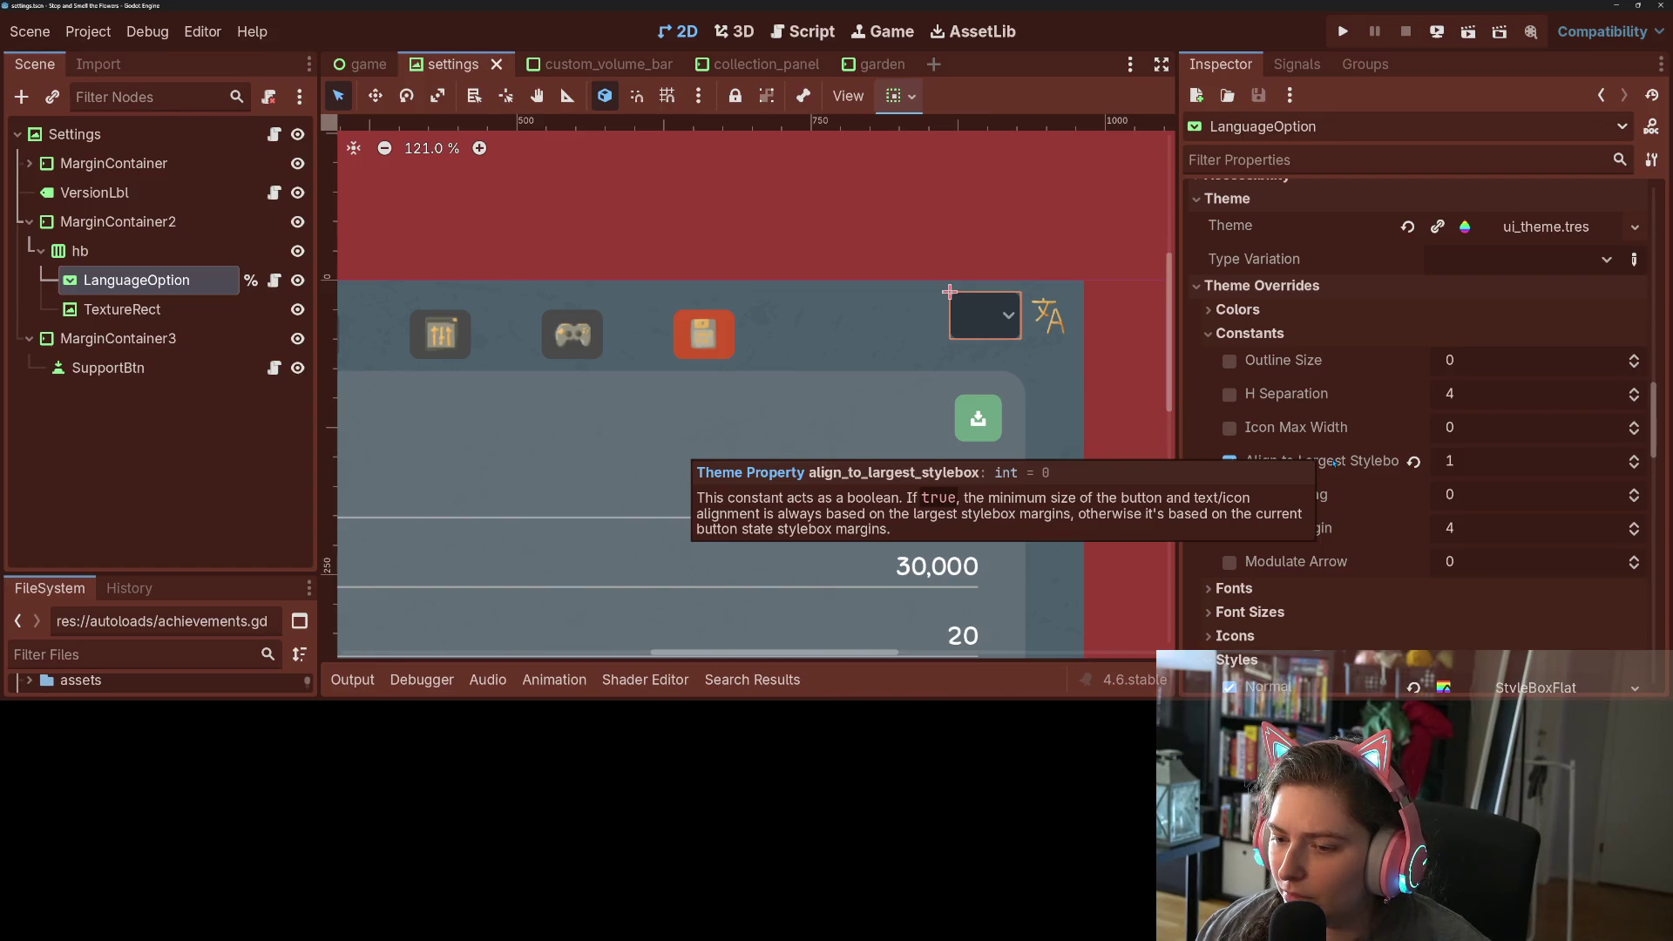
scroll(1402, 509, up, 15)
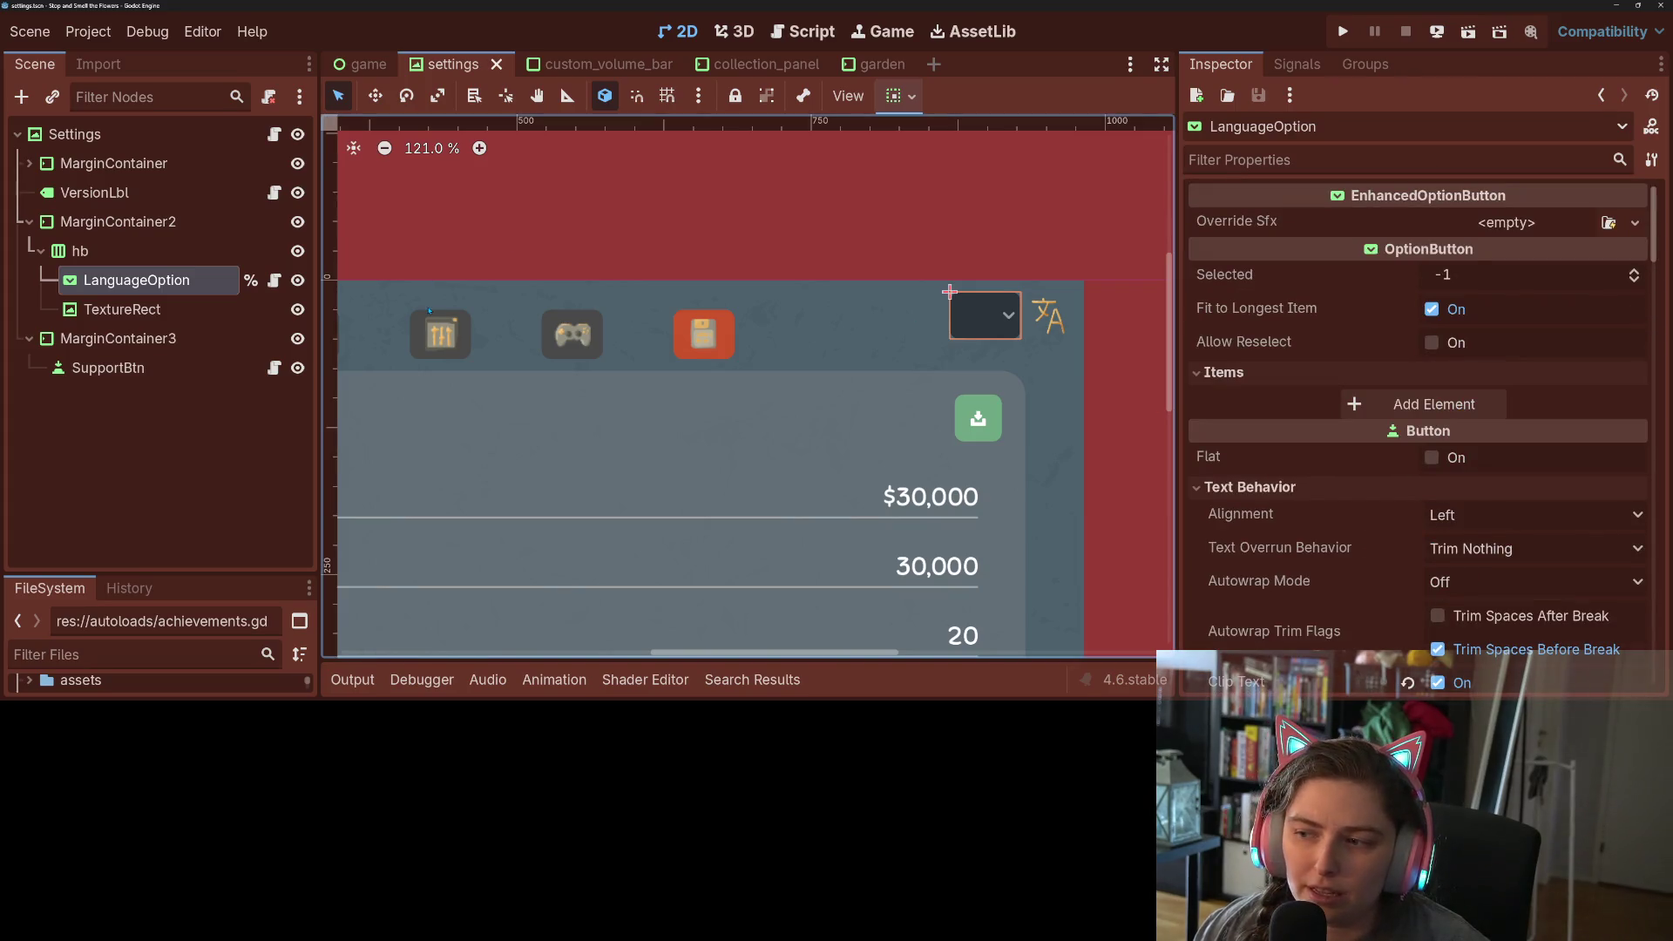
mouse_move(1256, 318)
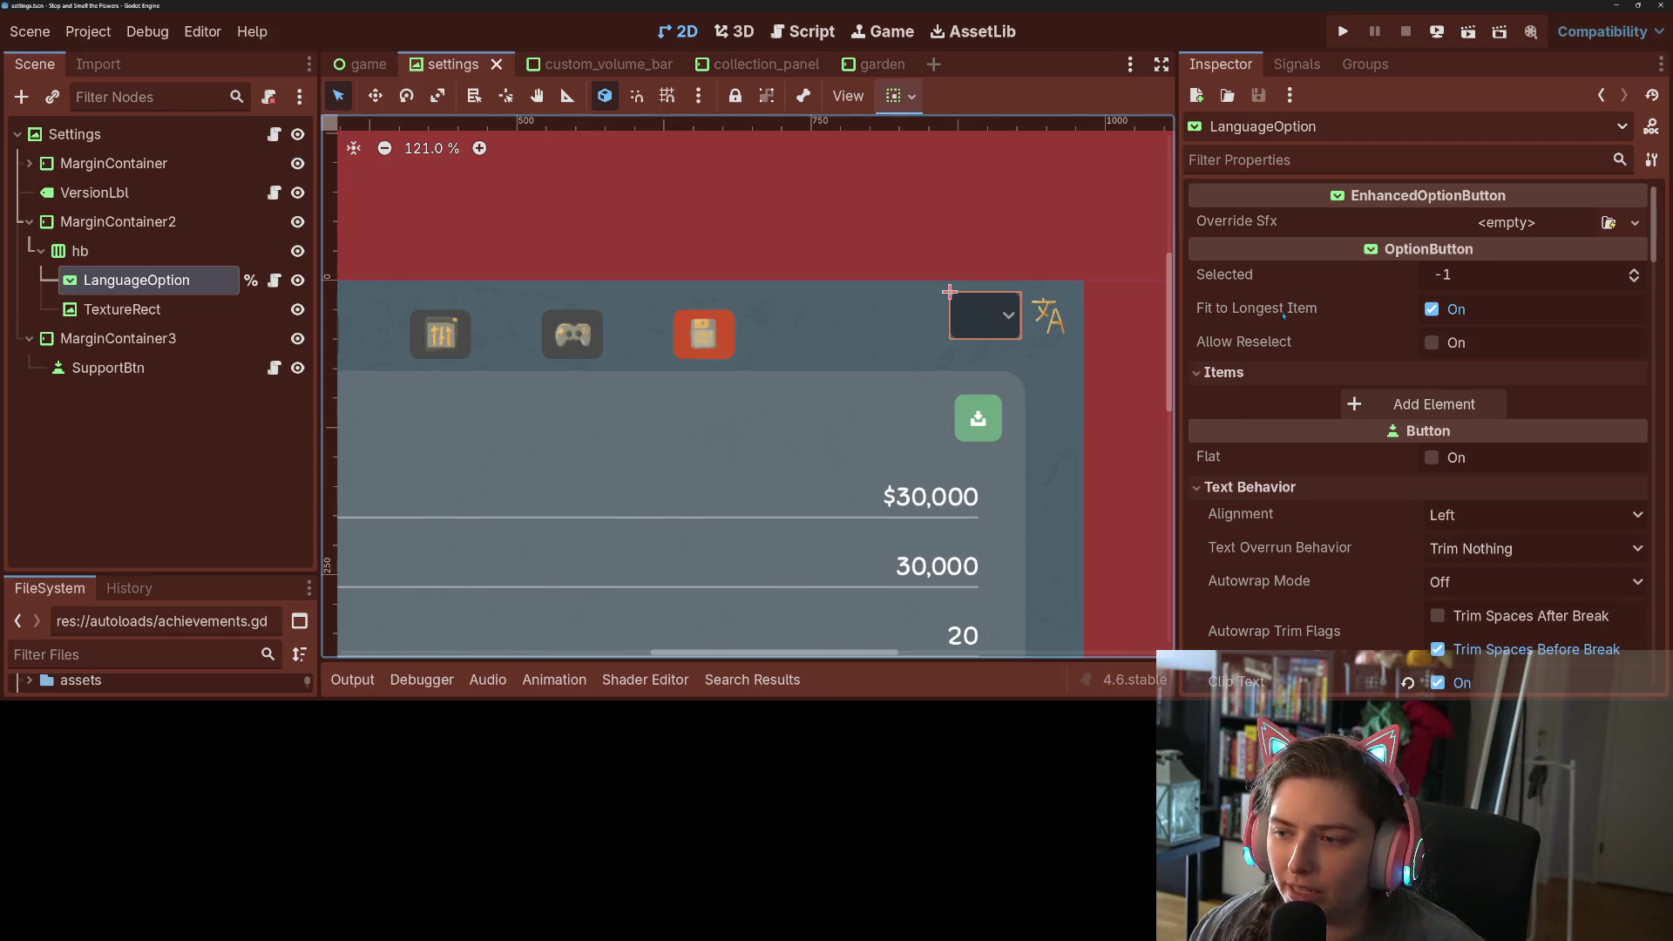
click(718, 330)
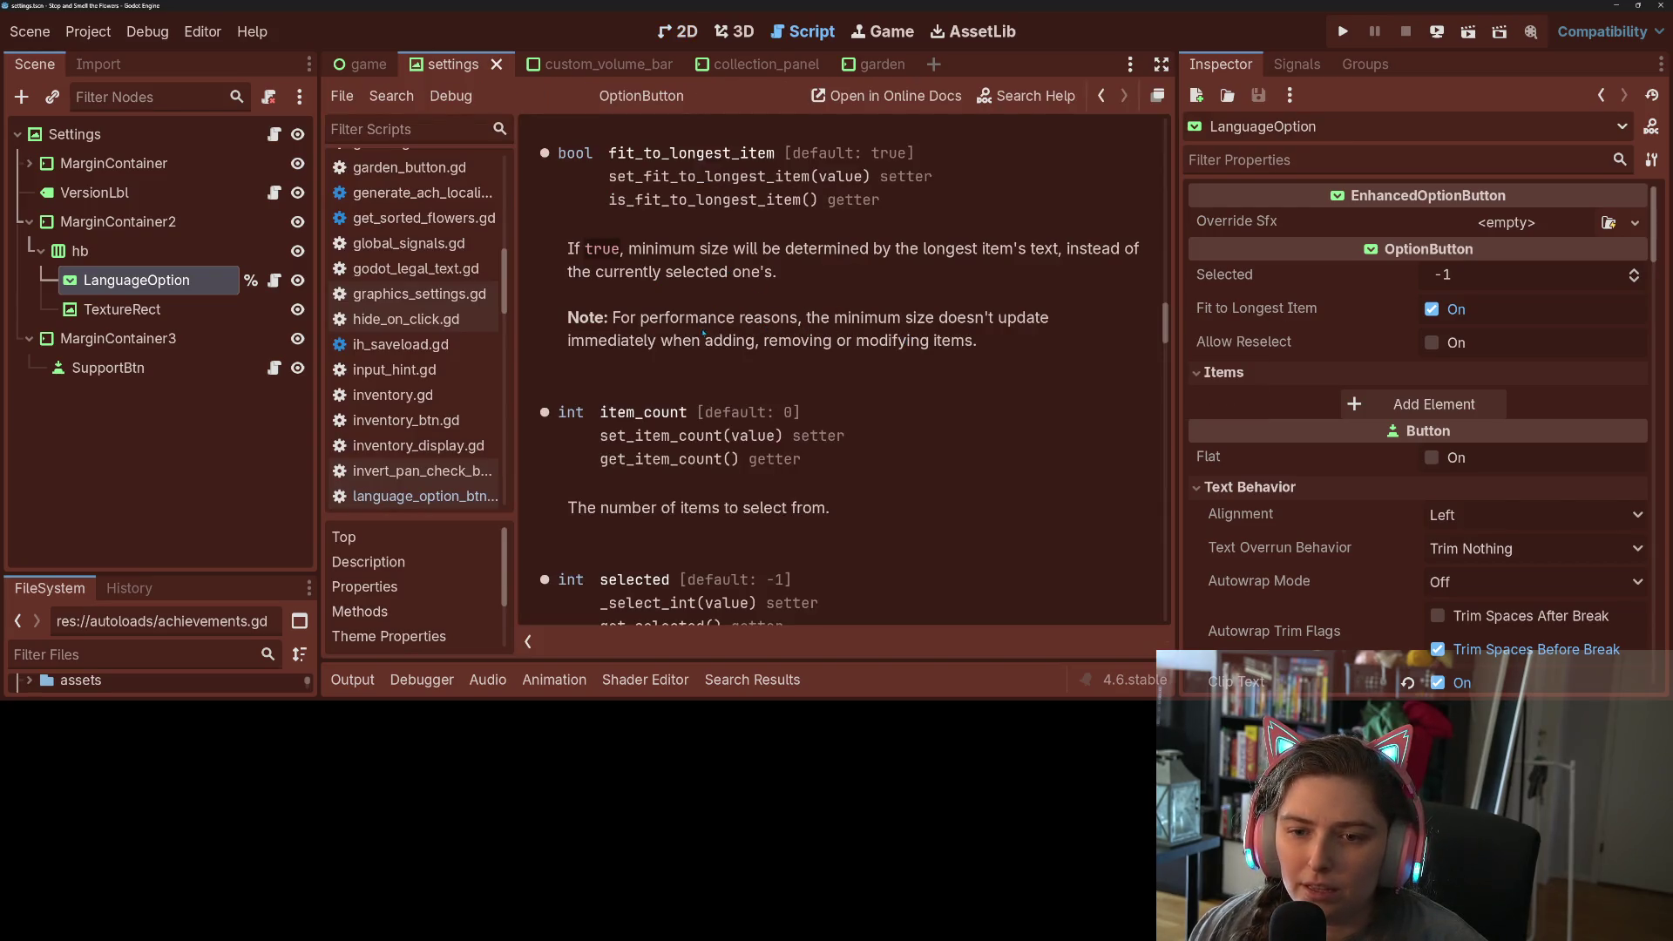
- Add a reset_size() call after the add_item line in language_option_btn.gd, save, and run the game
drag(735, 325, 782, 319)
click(819, 342)
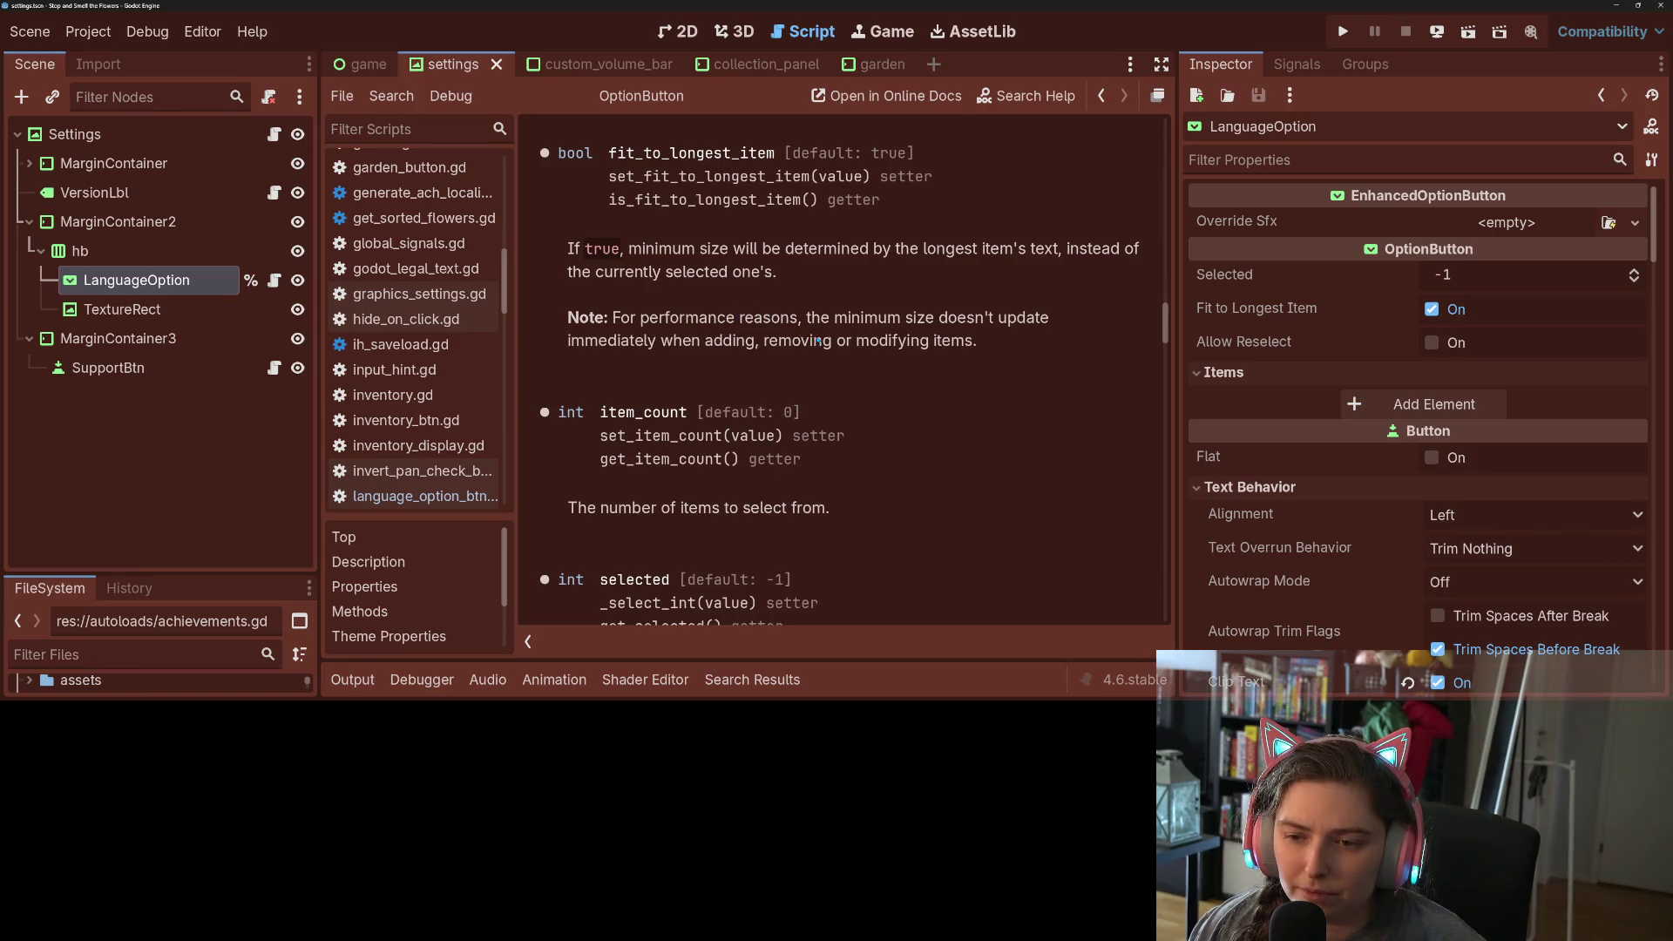
scroll(824, 346, up, 8)
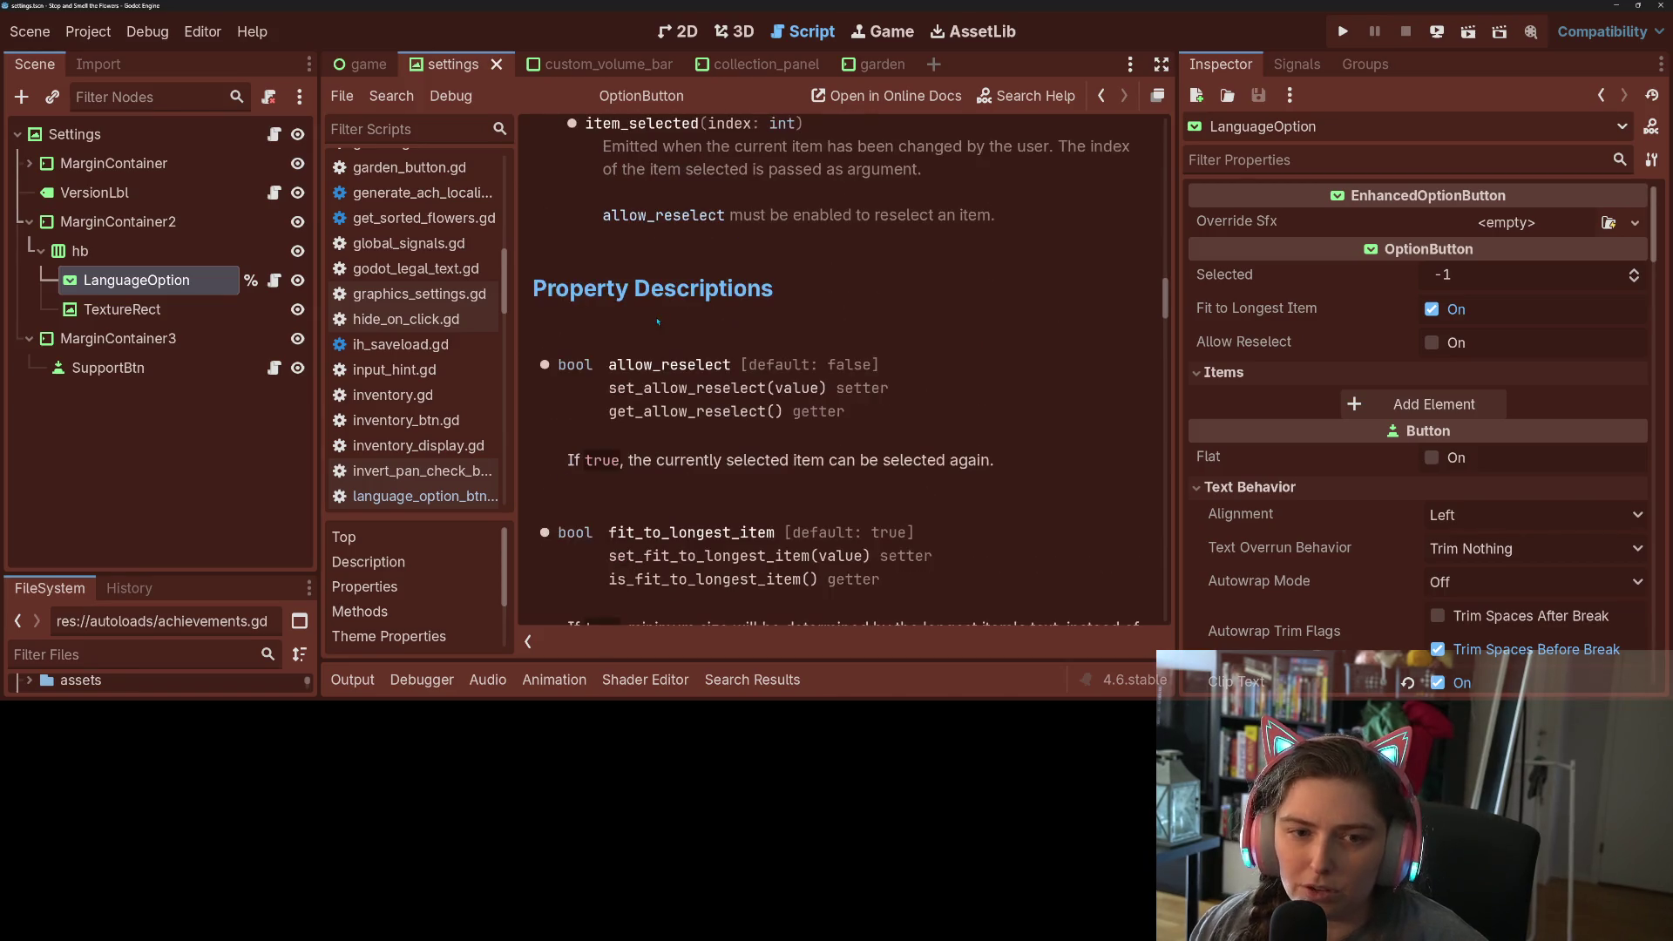
click(274, 280)
click(881, 358)
key(Return)
text(select(selec)
key(ctrl+s)
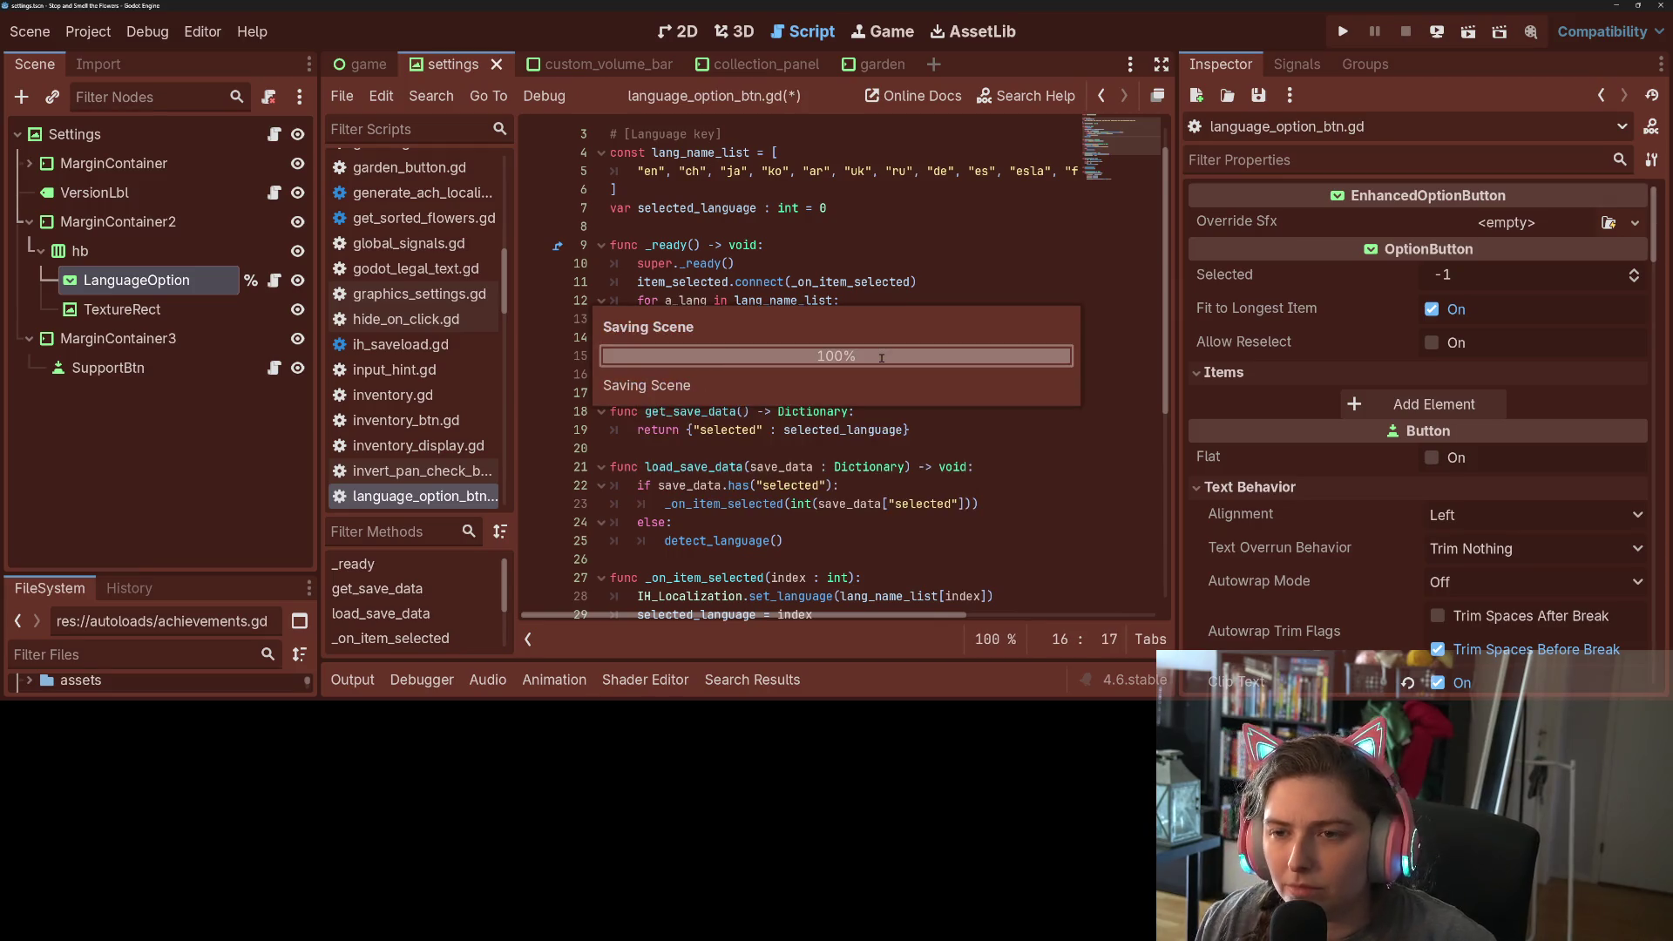
click(1343, 32)
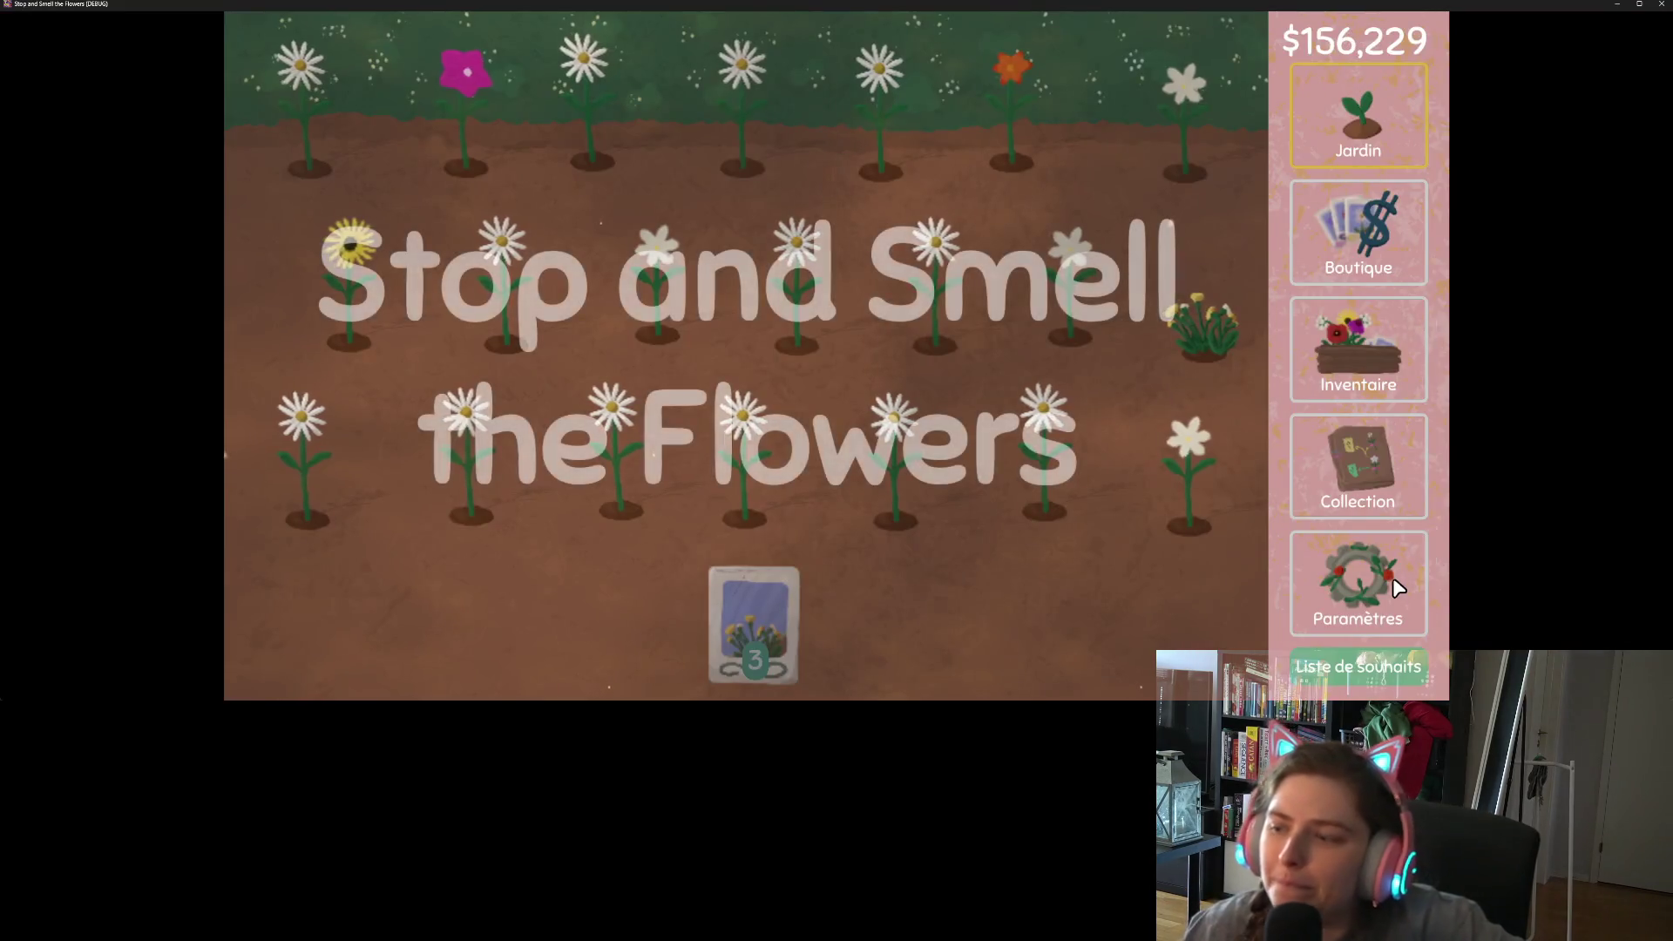
- In the game's Paramètres, switch the language to Deutsche, then to Español (LA), and close the game
click(1399, 589)
click(1183, 51)
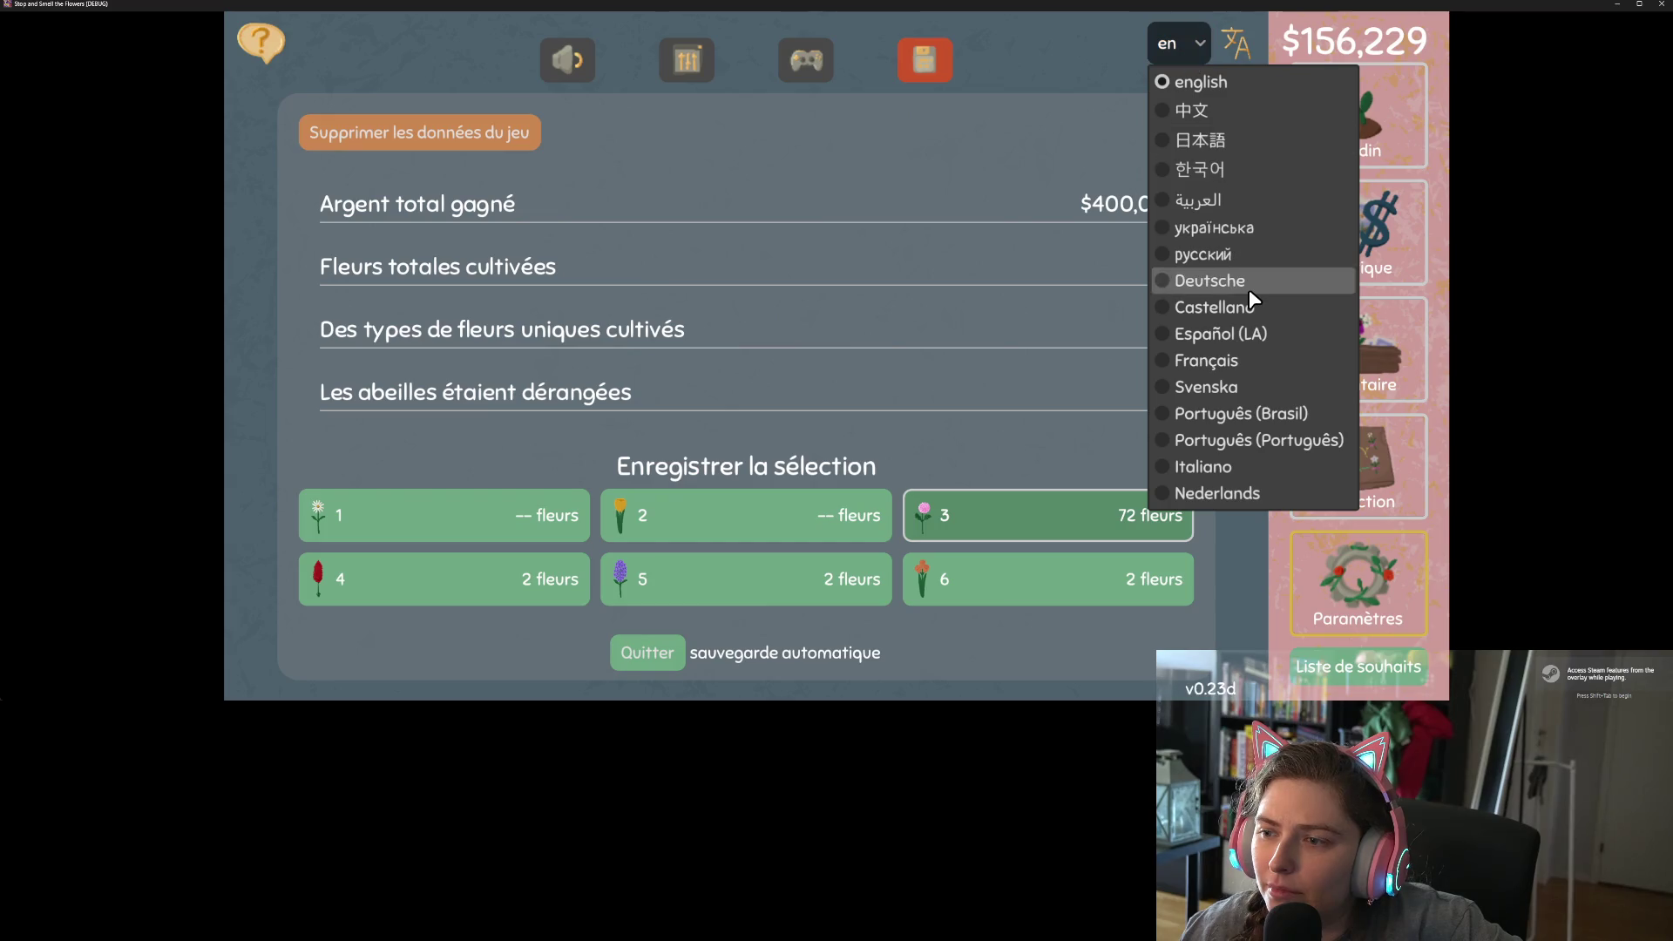
click(1249, 287)
click(1179, 56)
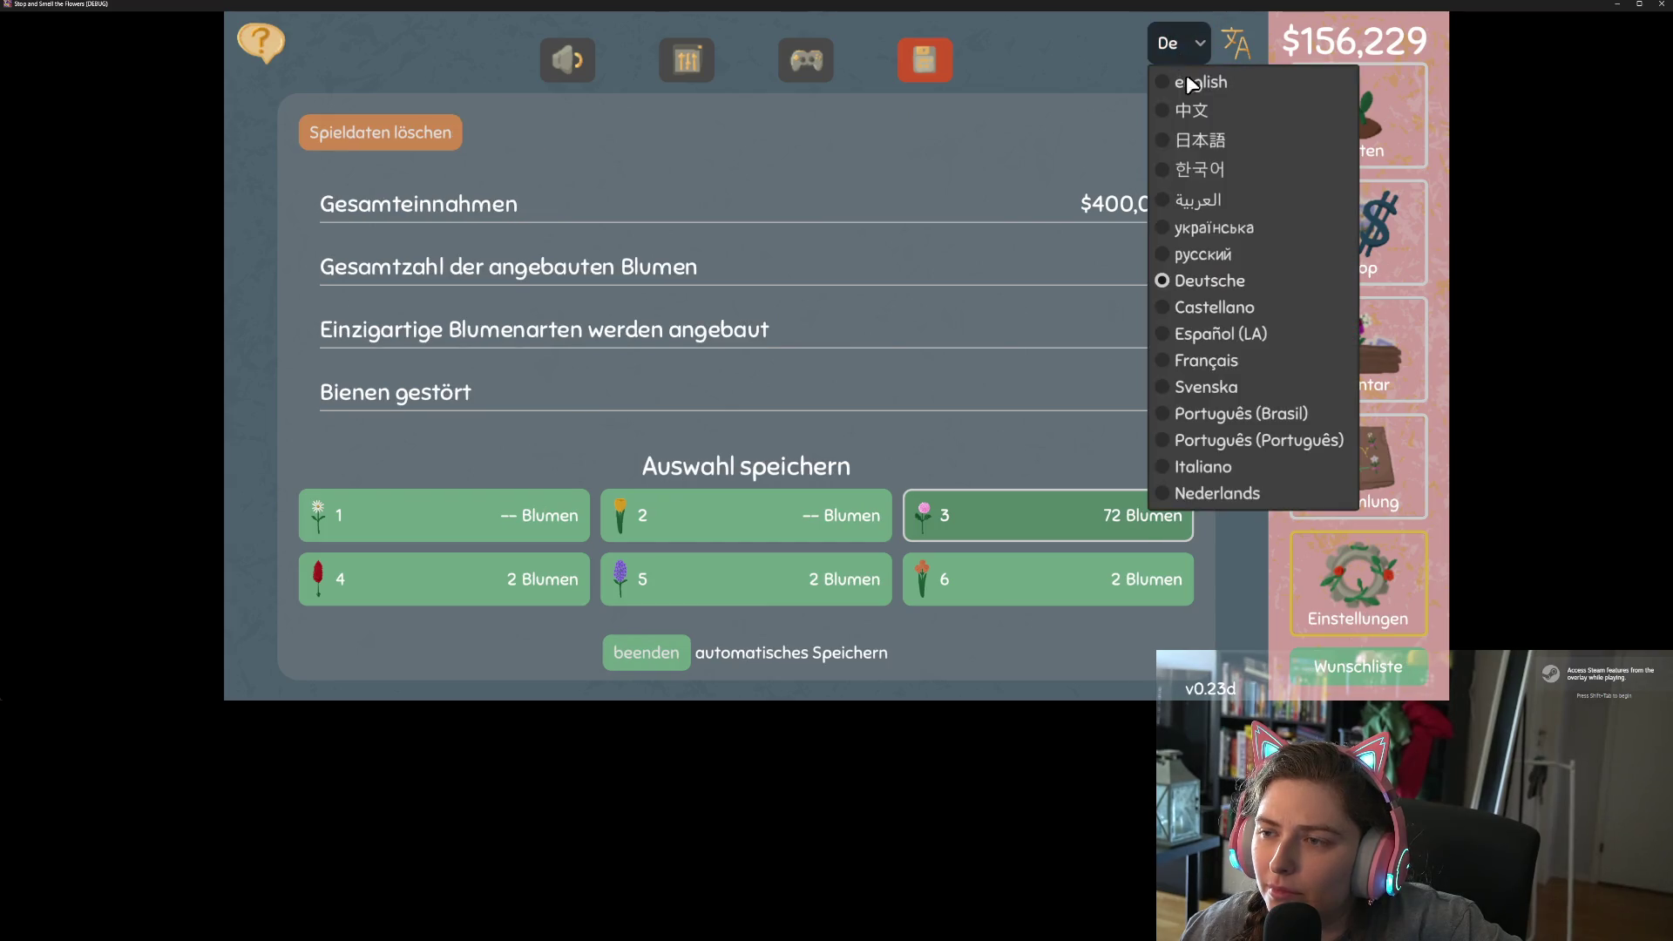
click(1215, 333)
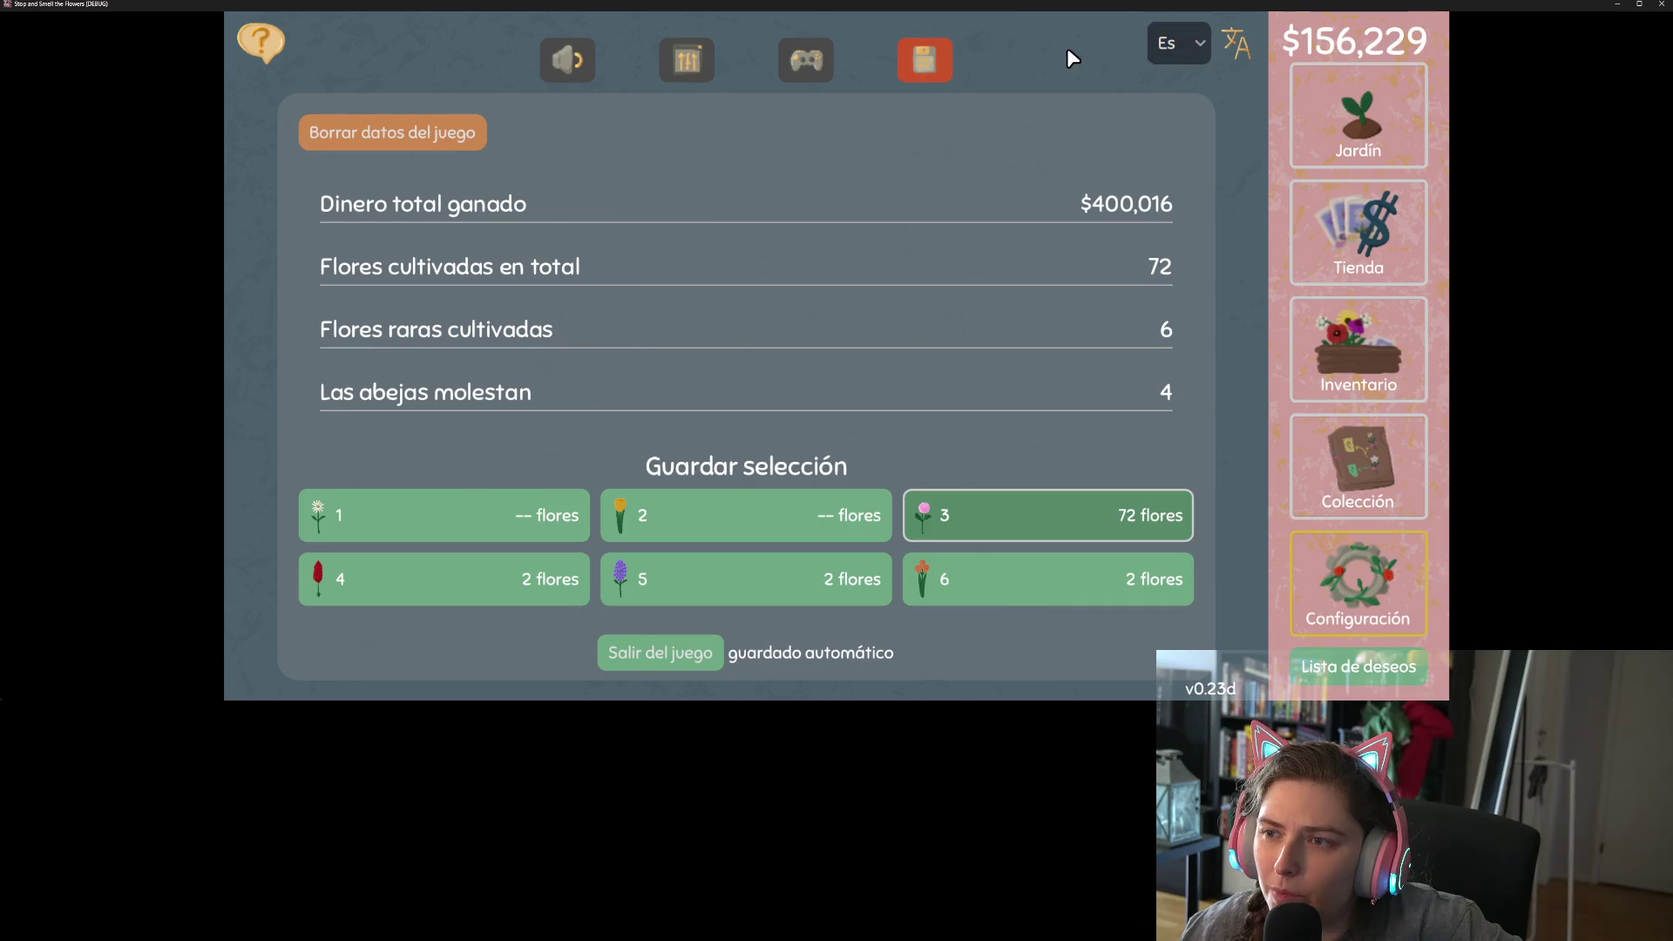
click(1661, 4)
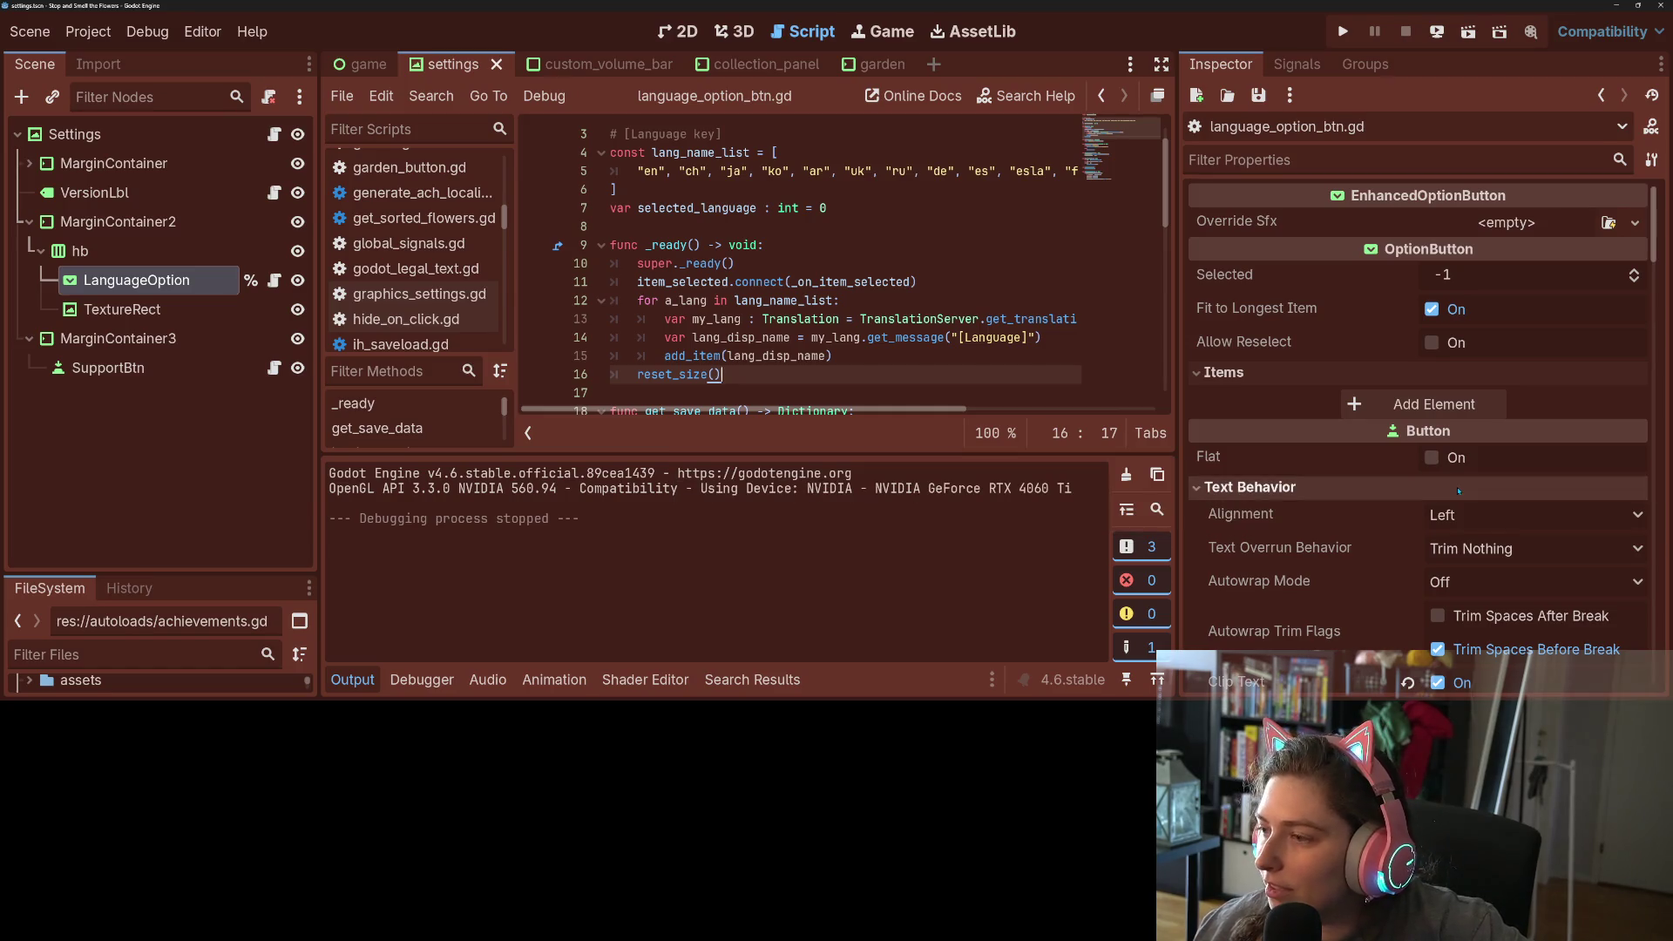
- Switch back to the settings scene's 2D view and hide the output panel
scroll(1353, 528, down, 1)
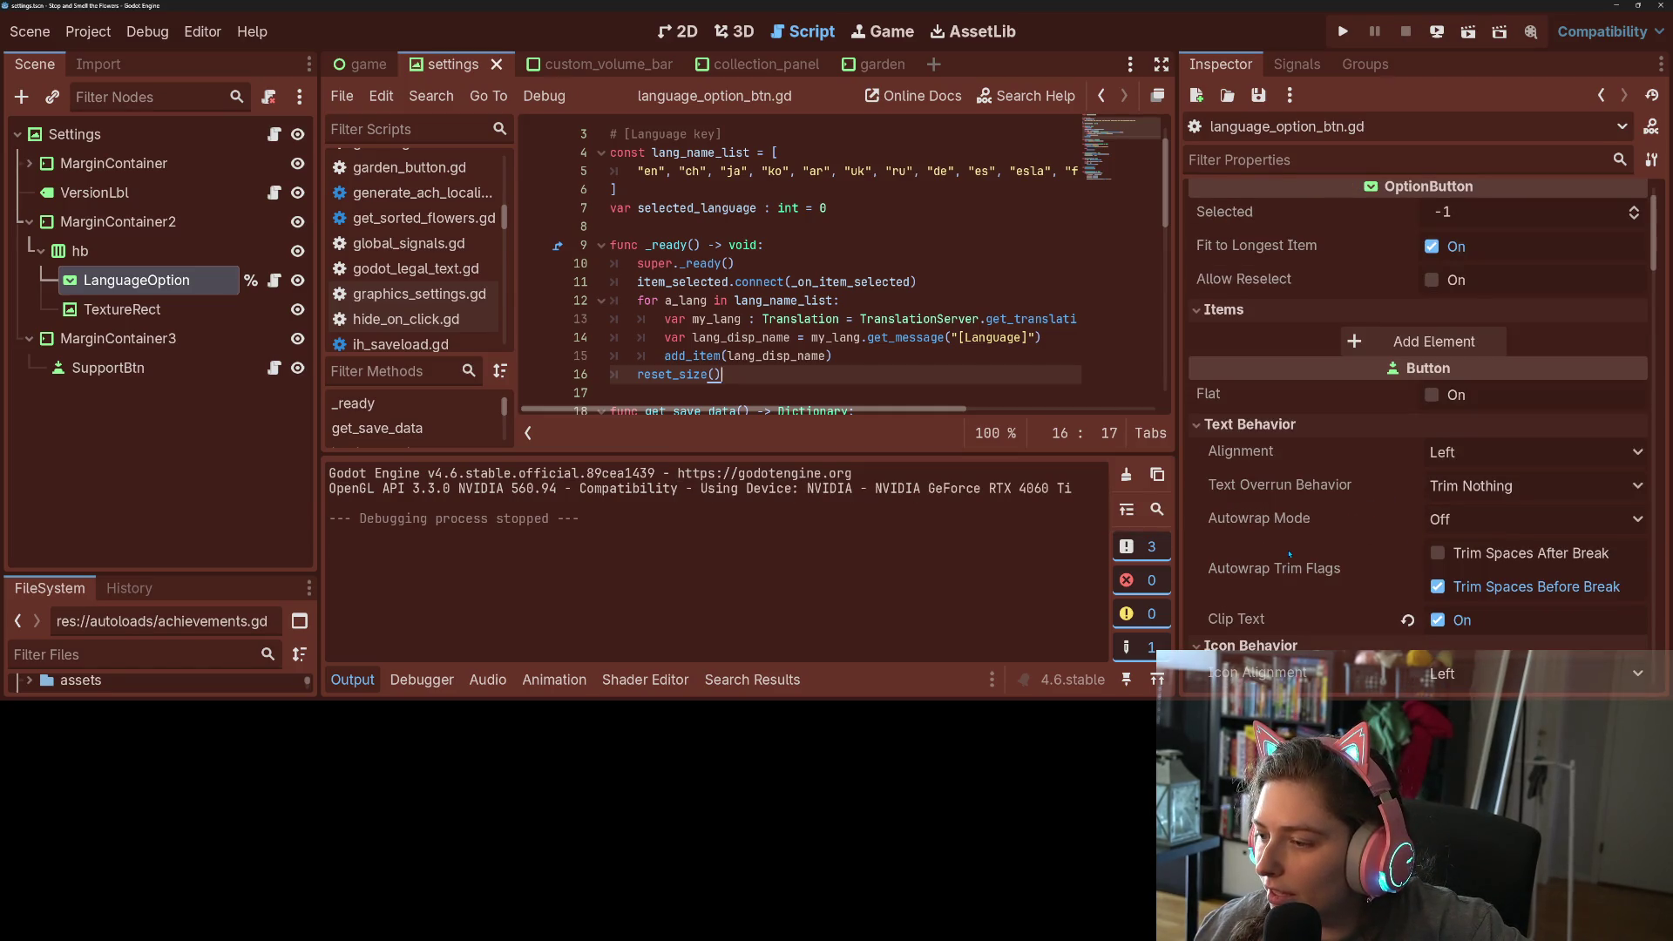
scroll(1290, 554, down, 1)
scroll(1328, 549, down, 3)
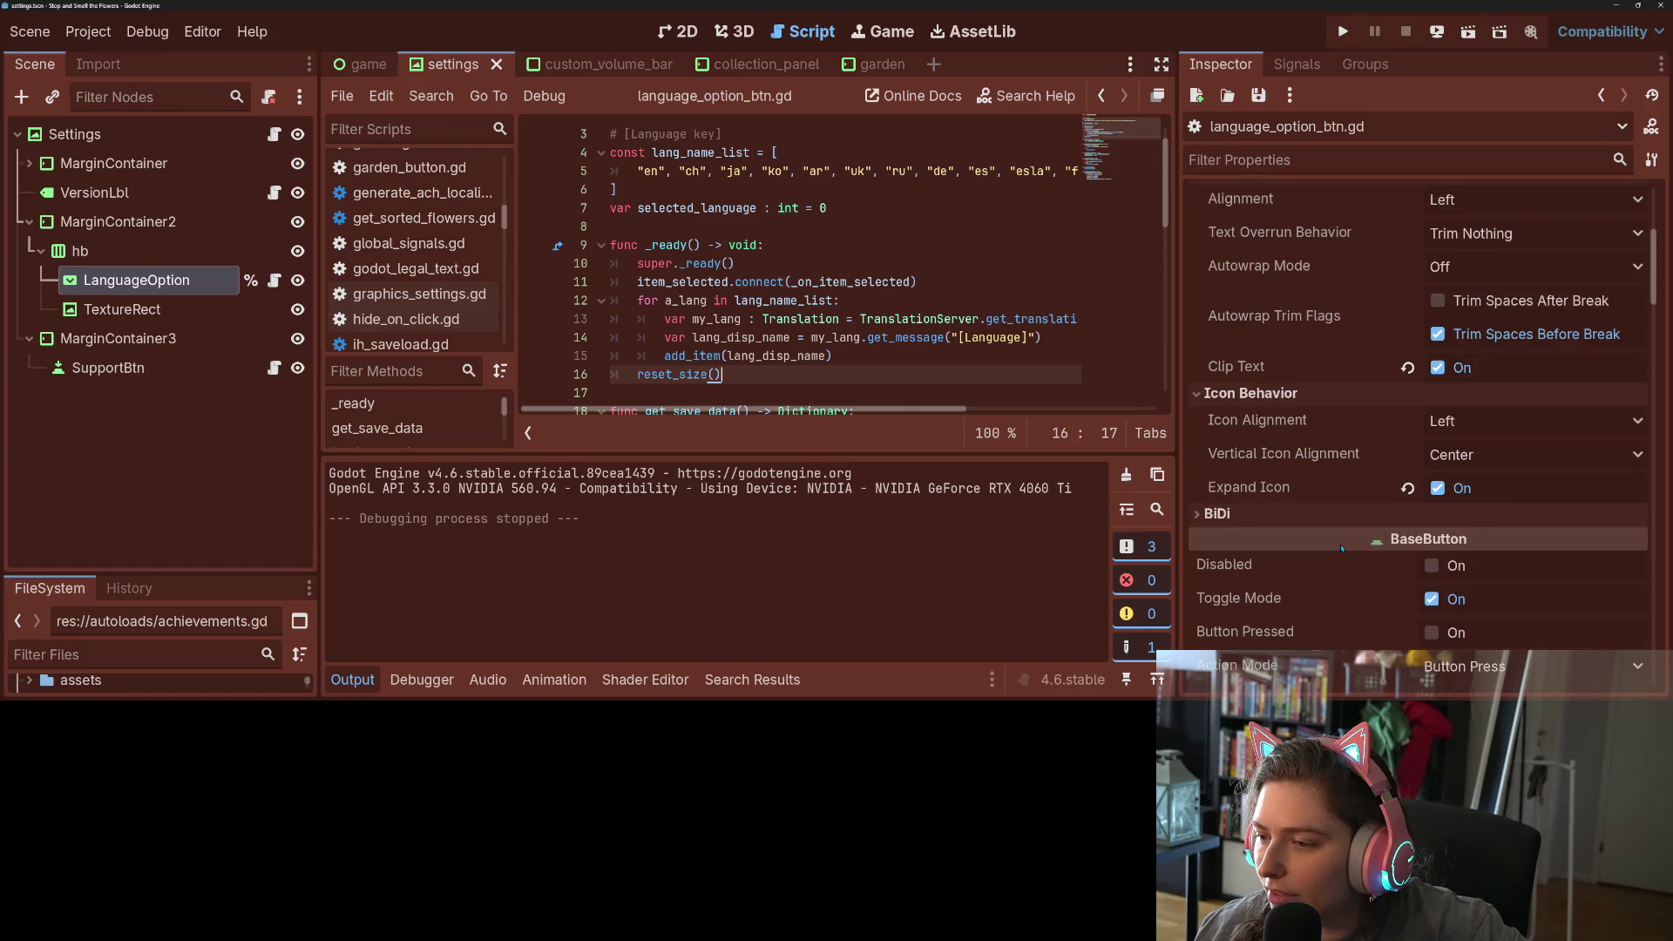
scroll(1339, 534, up, 5)
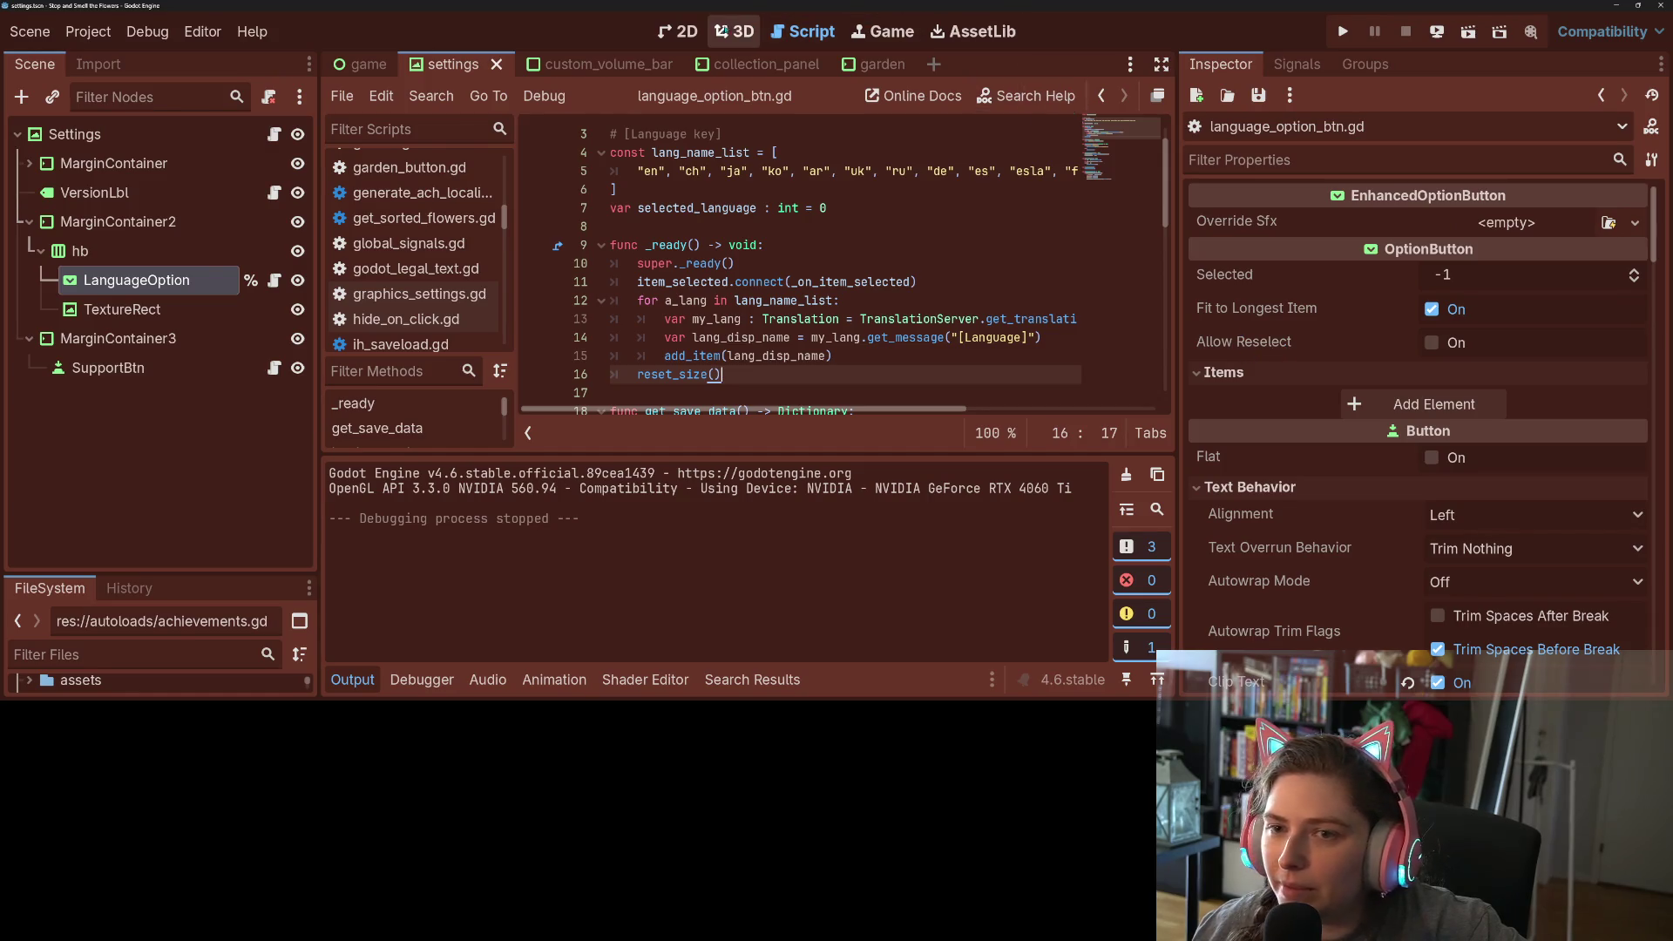
click(679, 32)
click(351, 681)
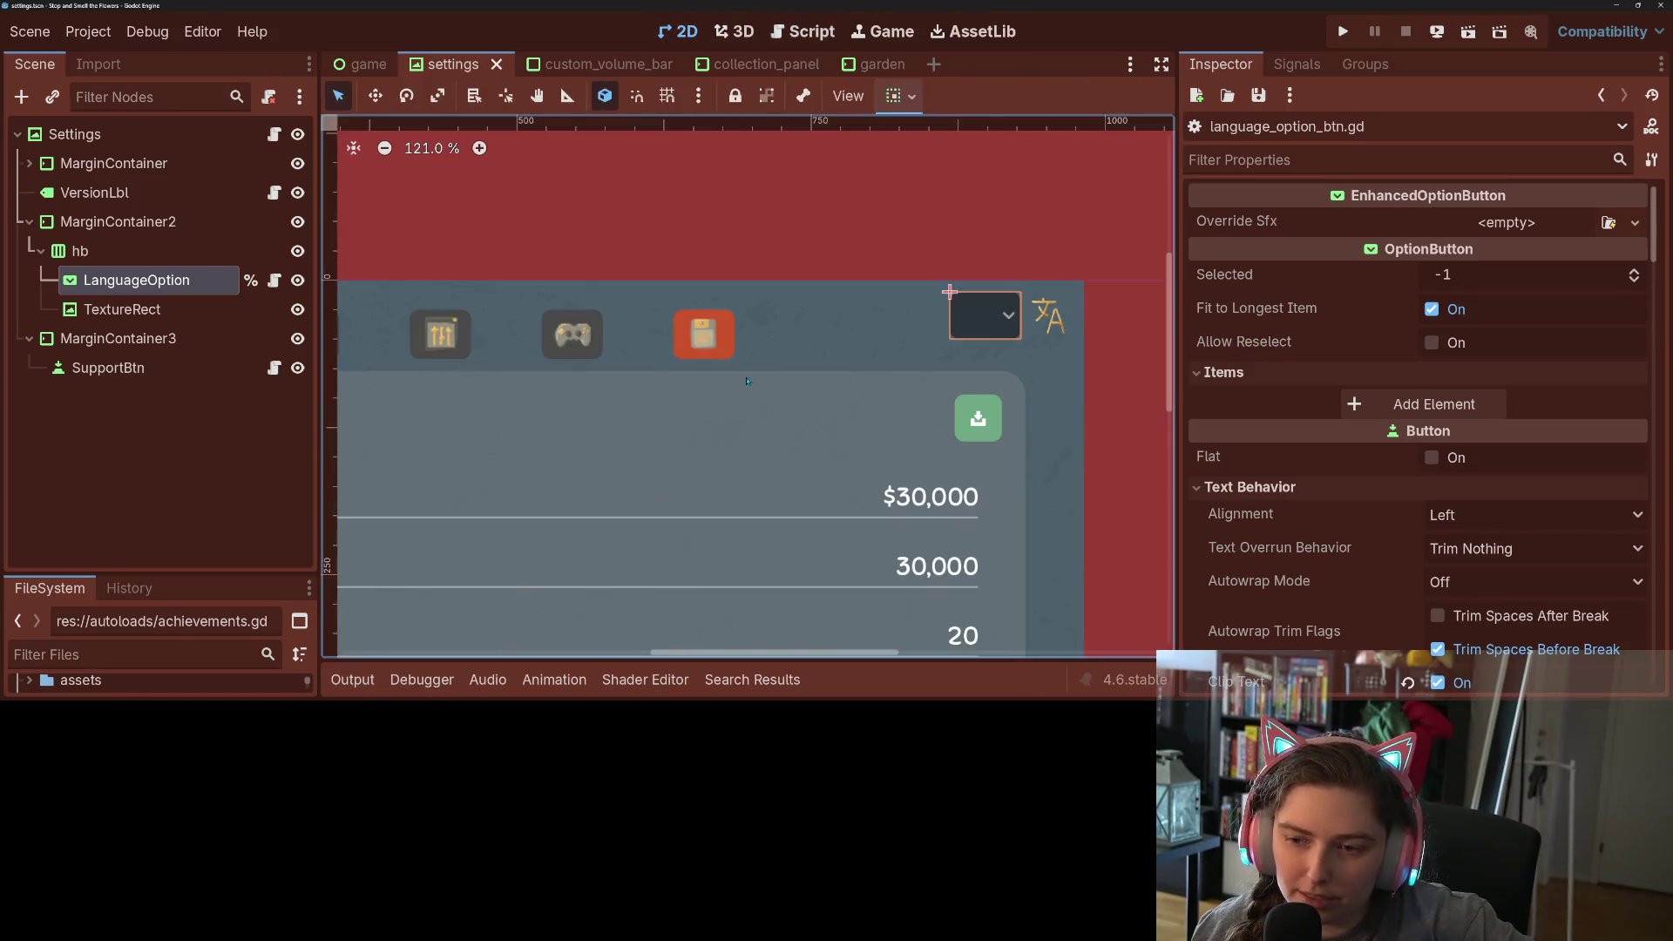
- Try dropdown minimum heights of 0, 10 and finally 30 in Custom Minimum Size
scroll(727, 260, down, 5)
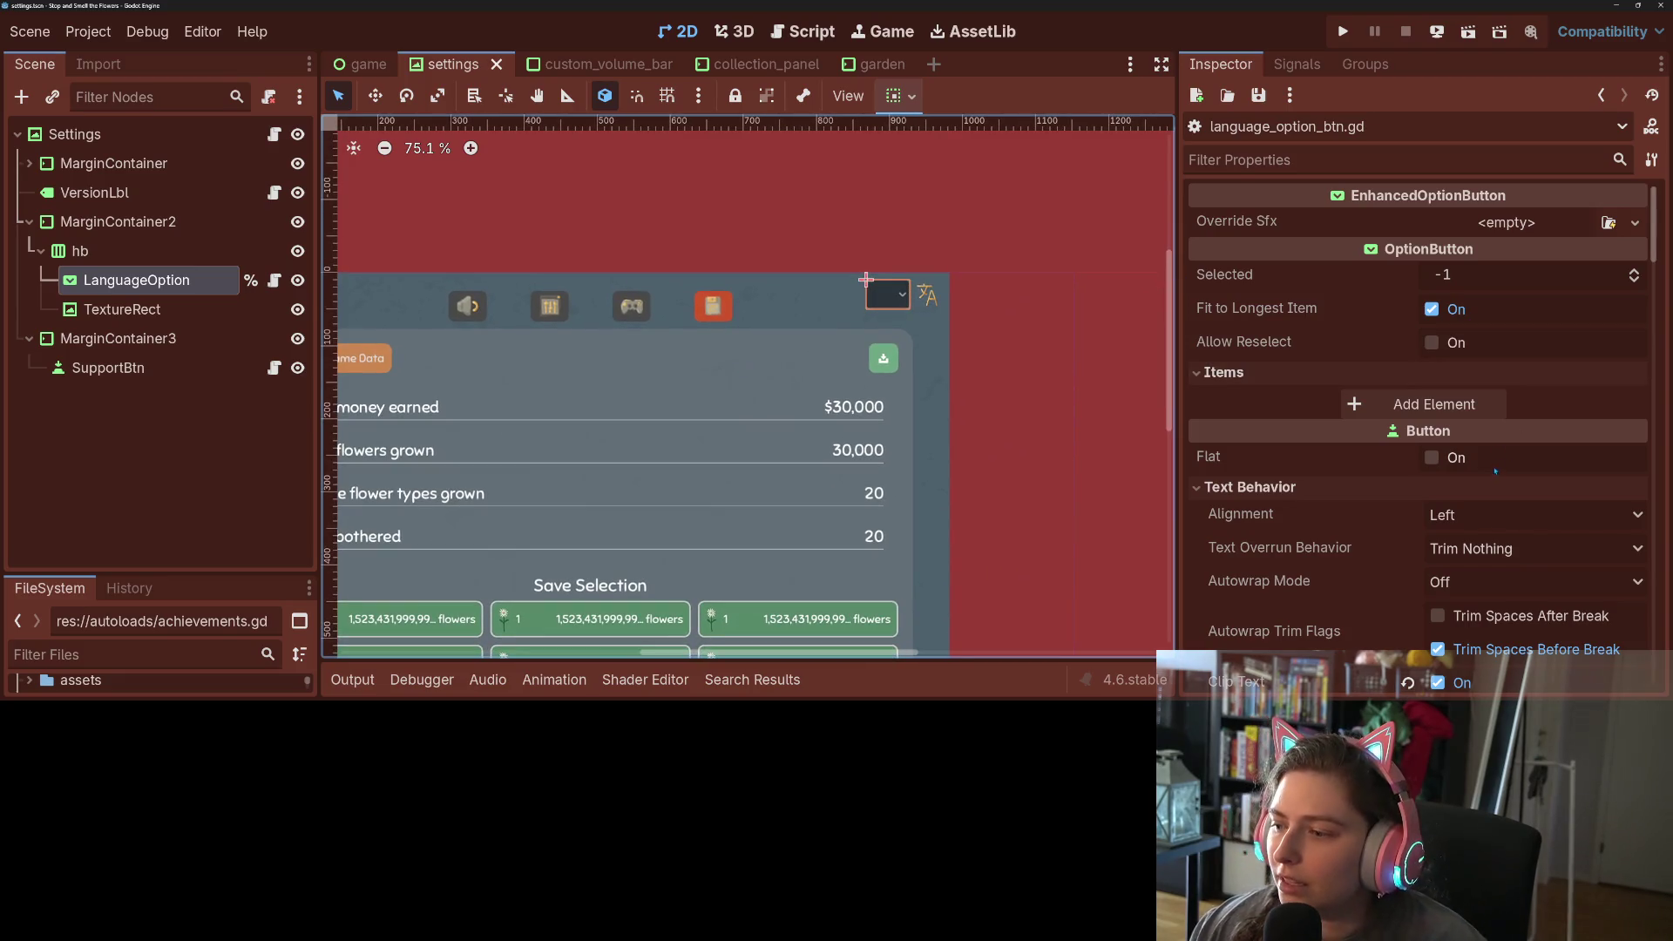
scroll(1369, 461, down, 7)
scroll(1368, 461, down, 2)
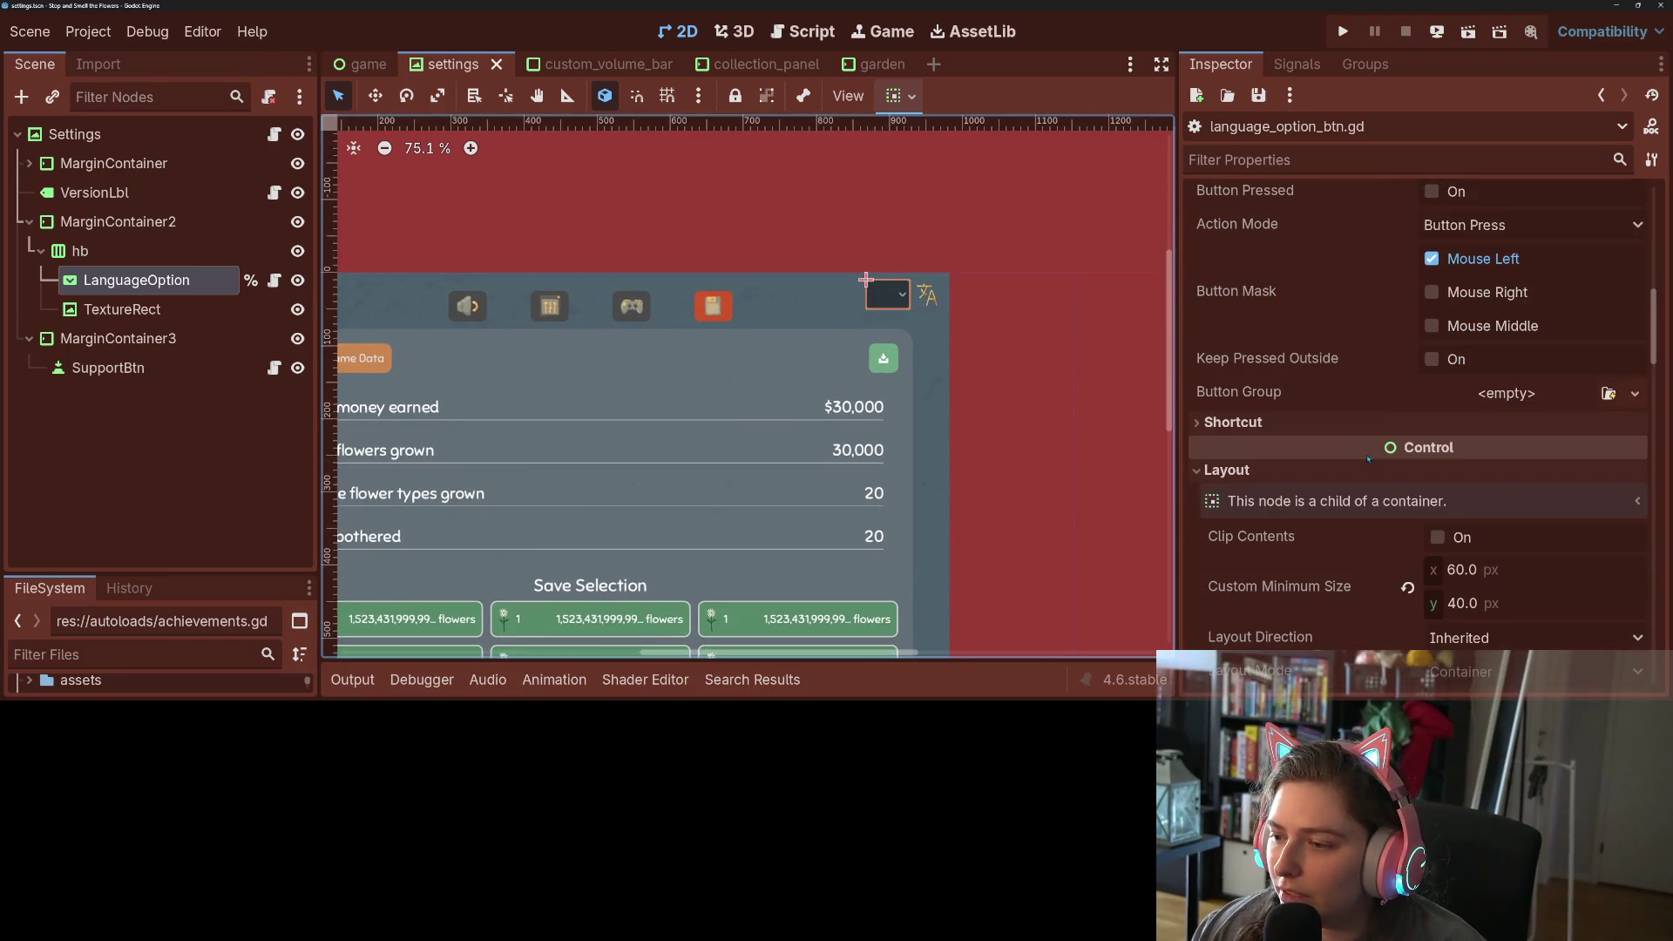
scroll(1439, 527, down, 2)
click(1521, 450)
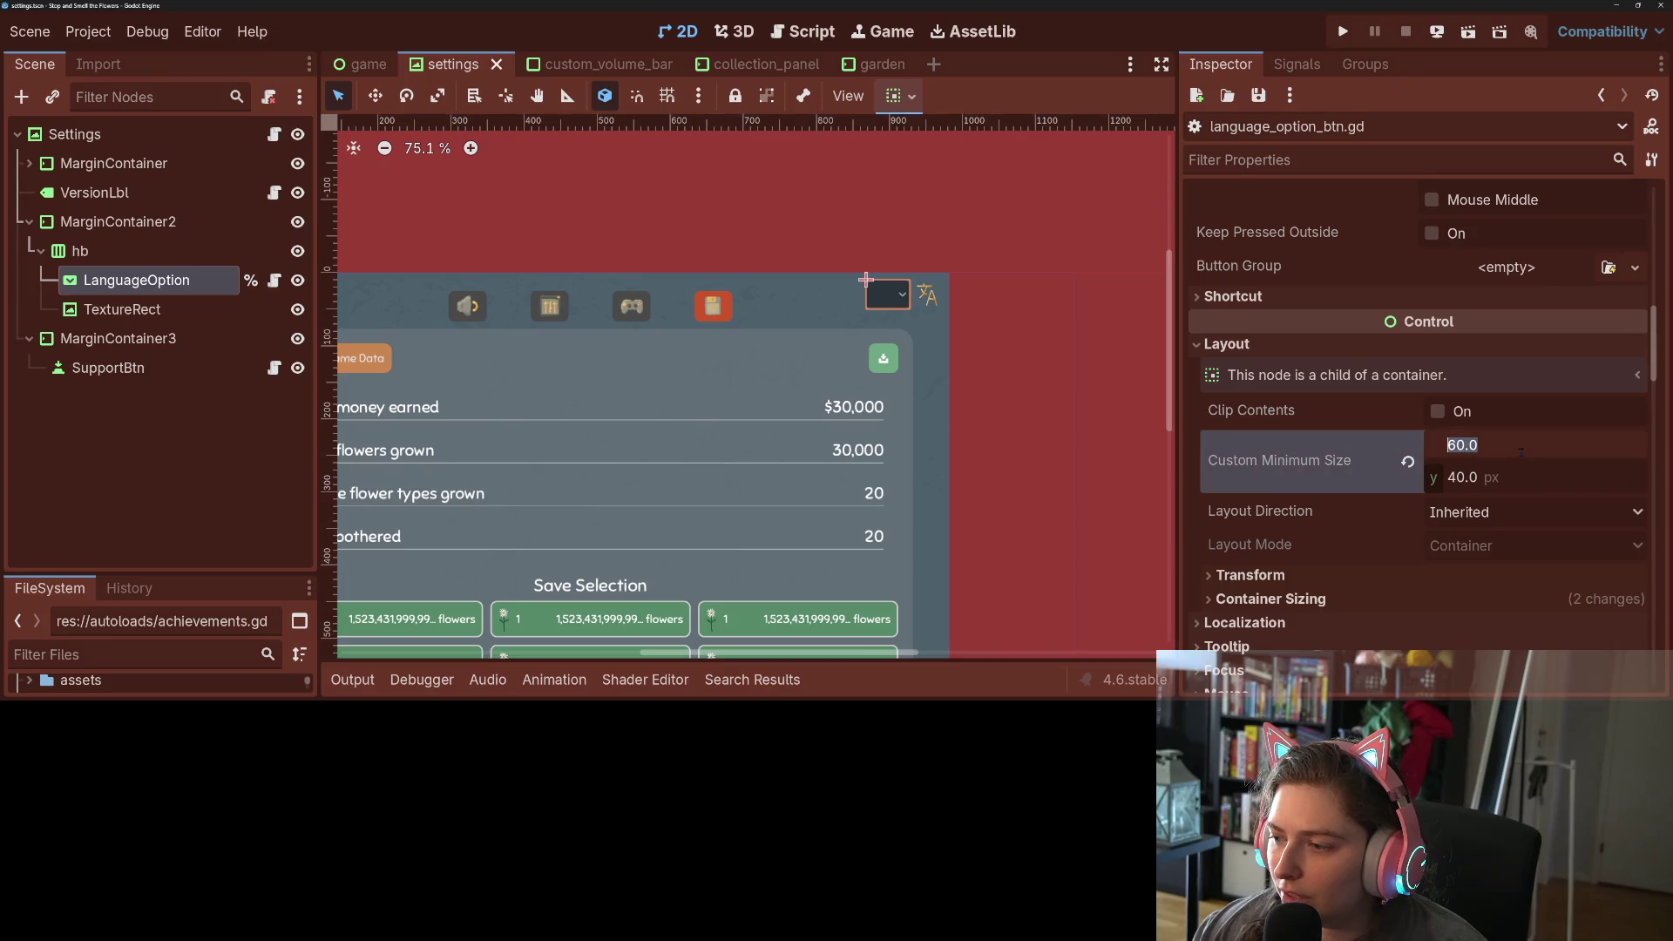
click(1500, 478)
text(0)
key(Return)
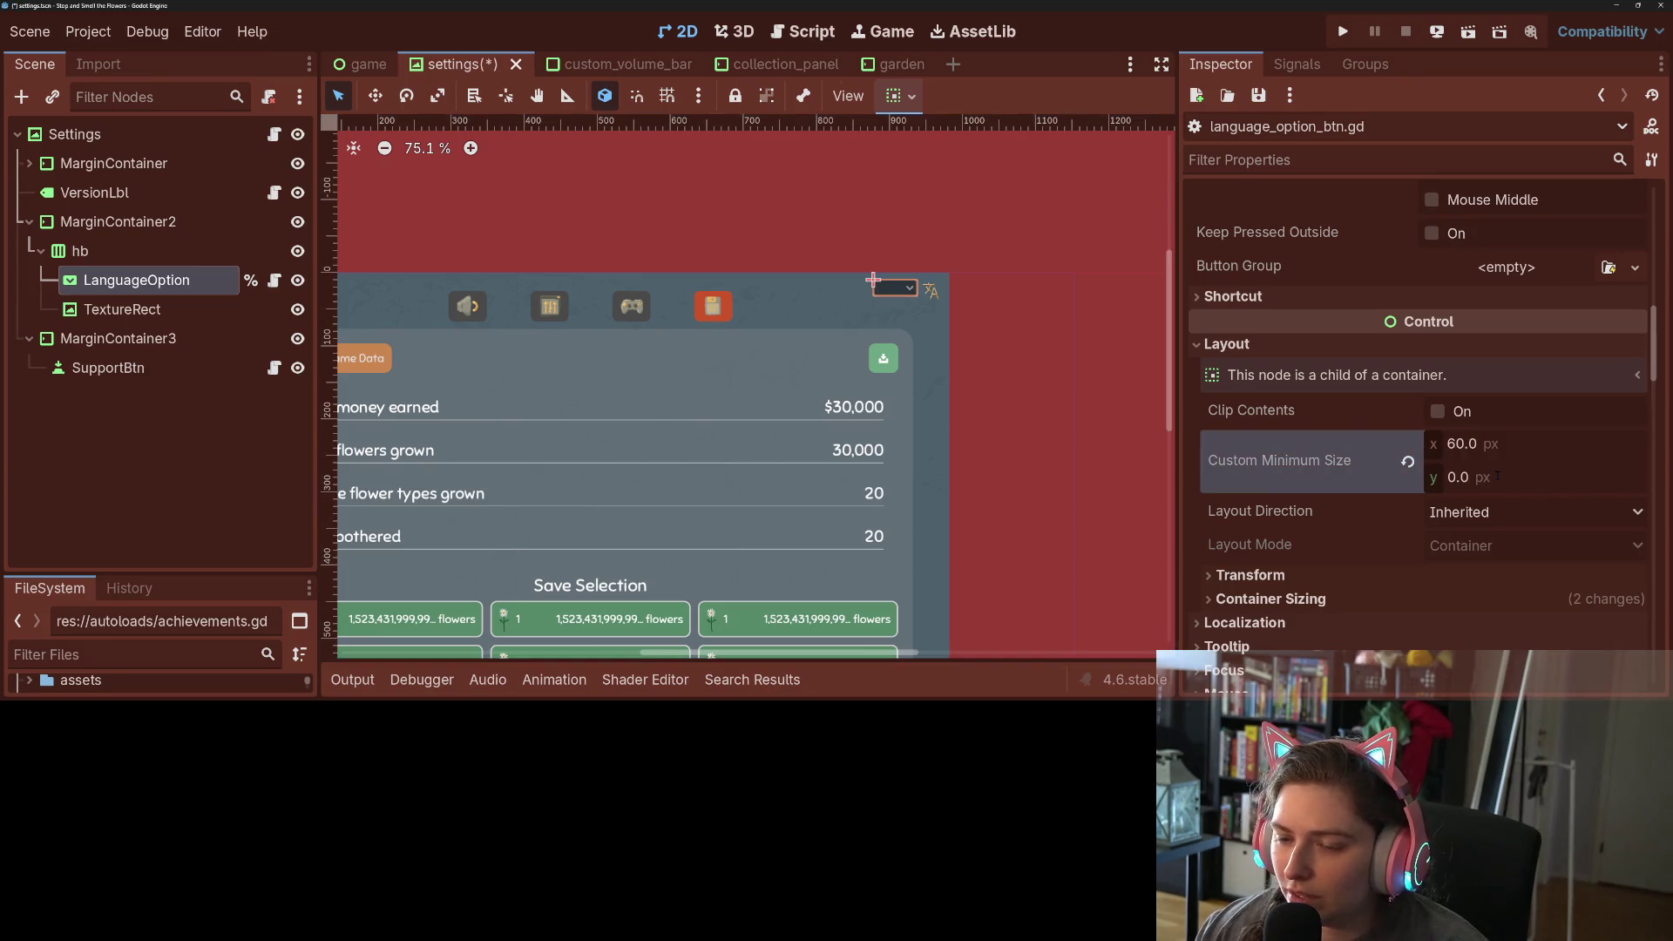
click(1487, 485)
text(10)
key(Return)
click(1482, 478)
text(30)
key(Return)
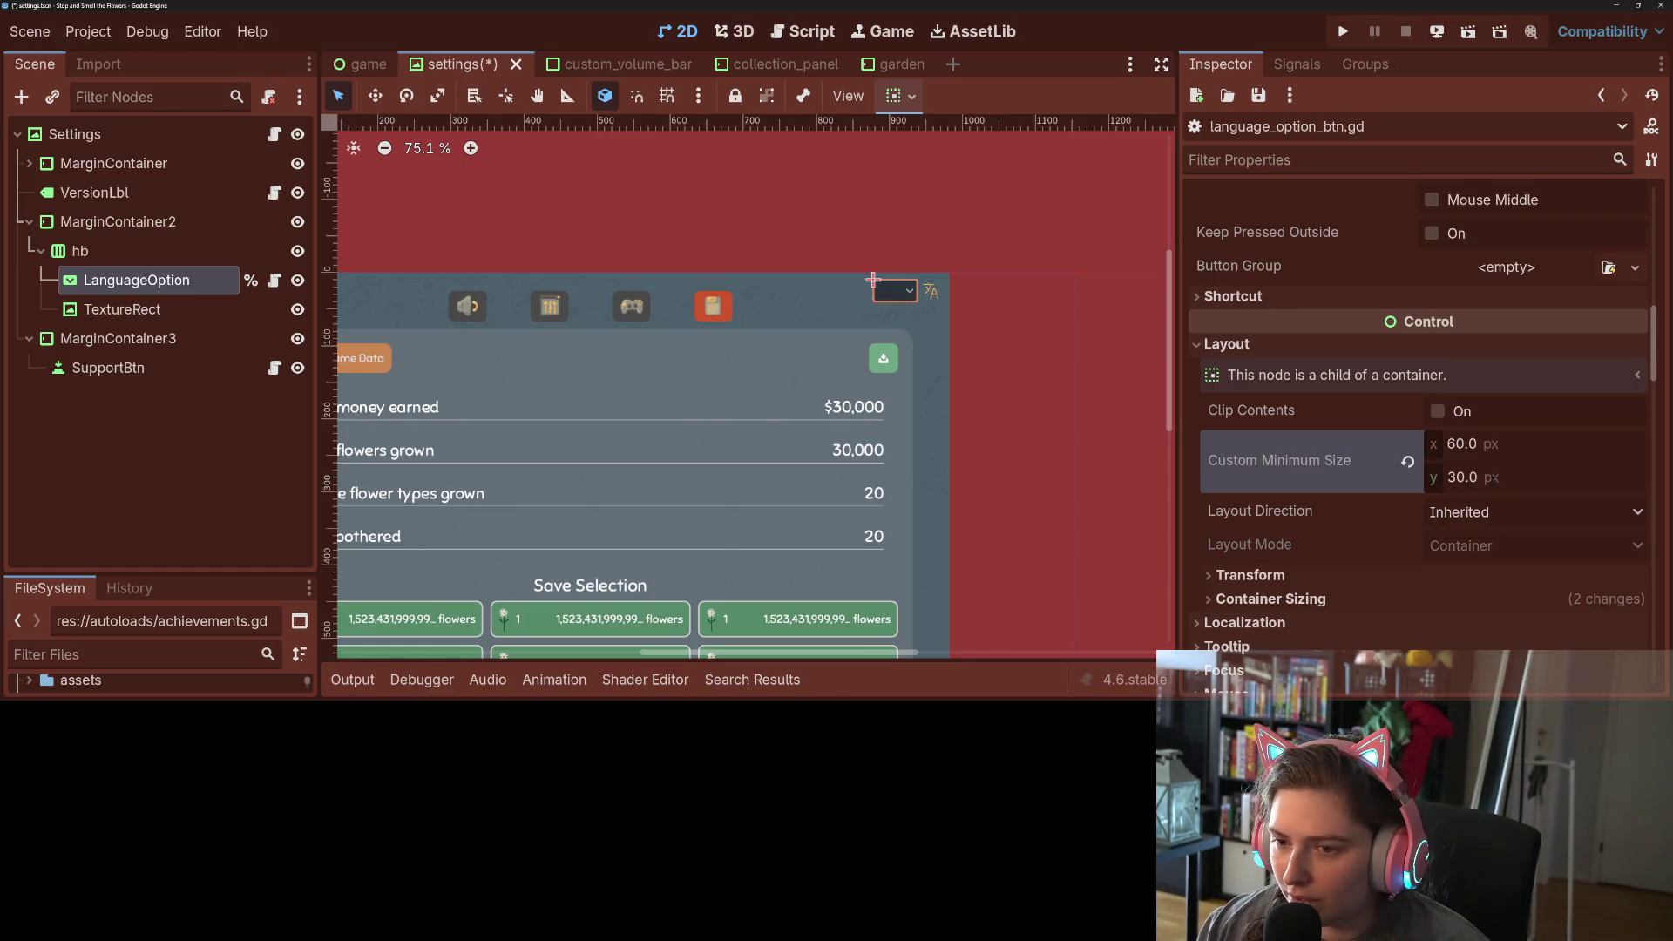
- Try dropdown minimum widths of 120, 240 and finally 180
click(1508, 446)
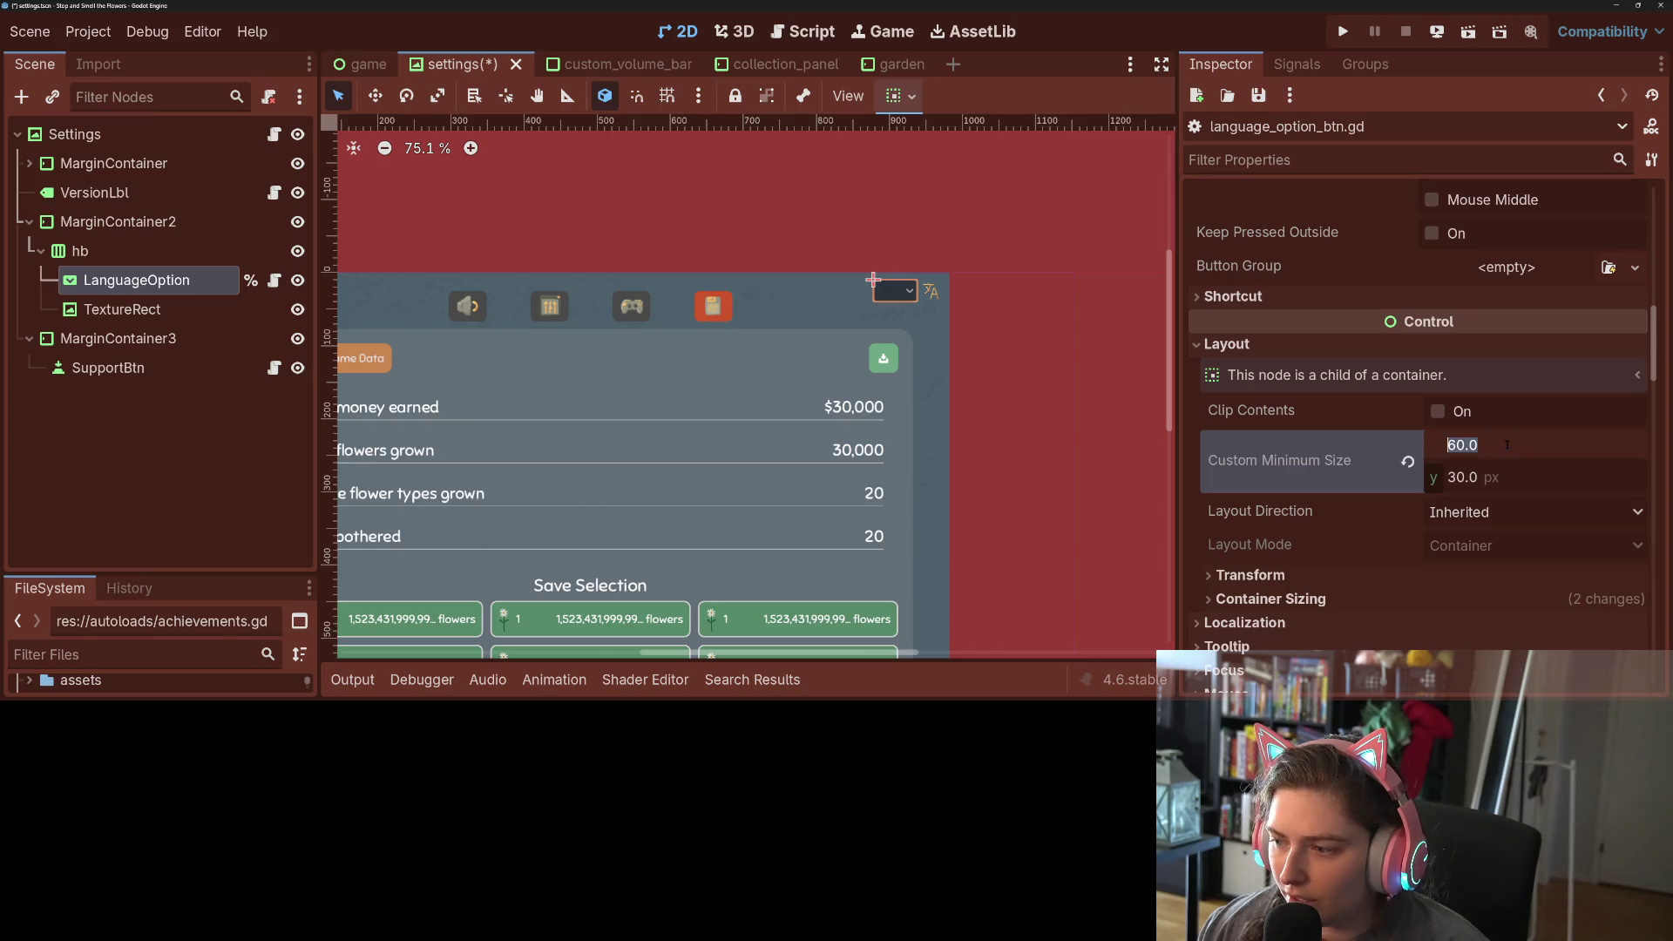
text(120)
key(Return)
click(1508, 446)
text(240)
key(Return)
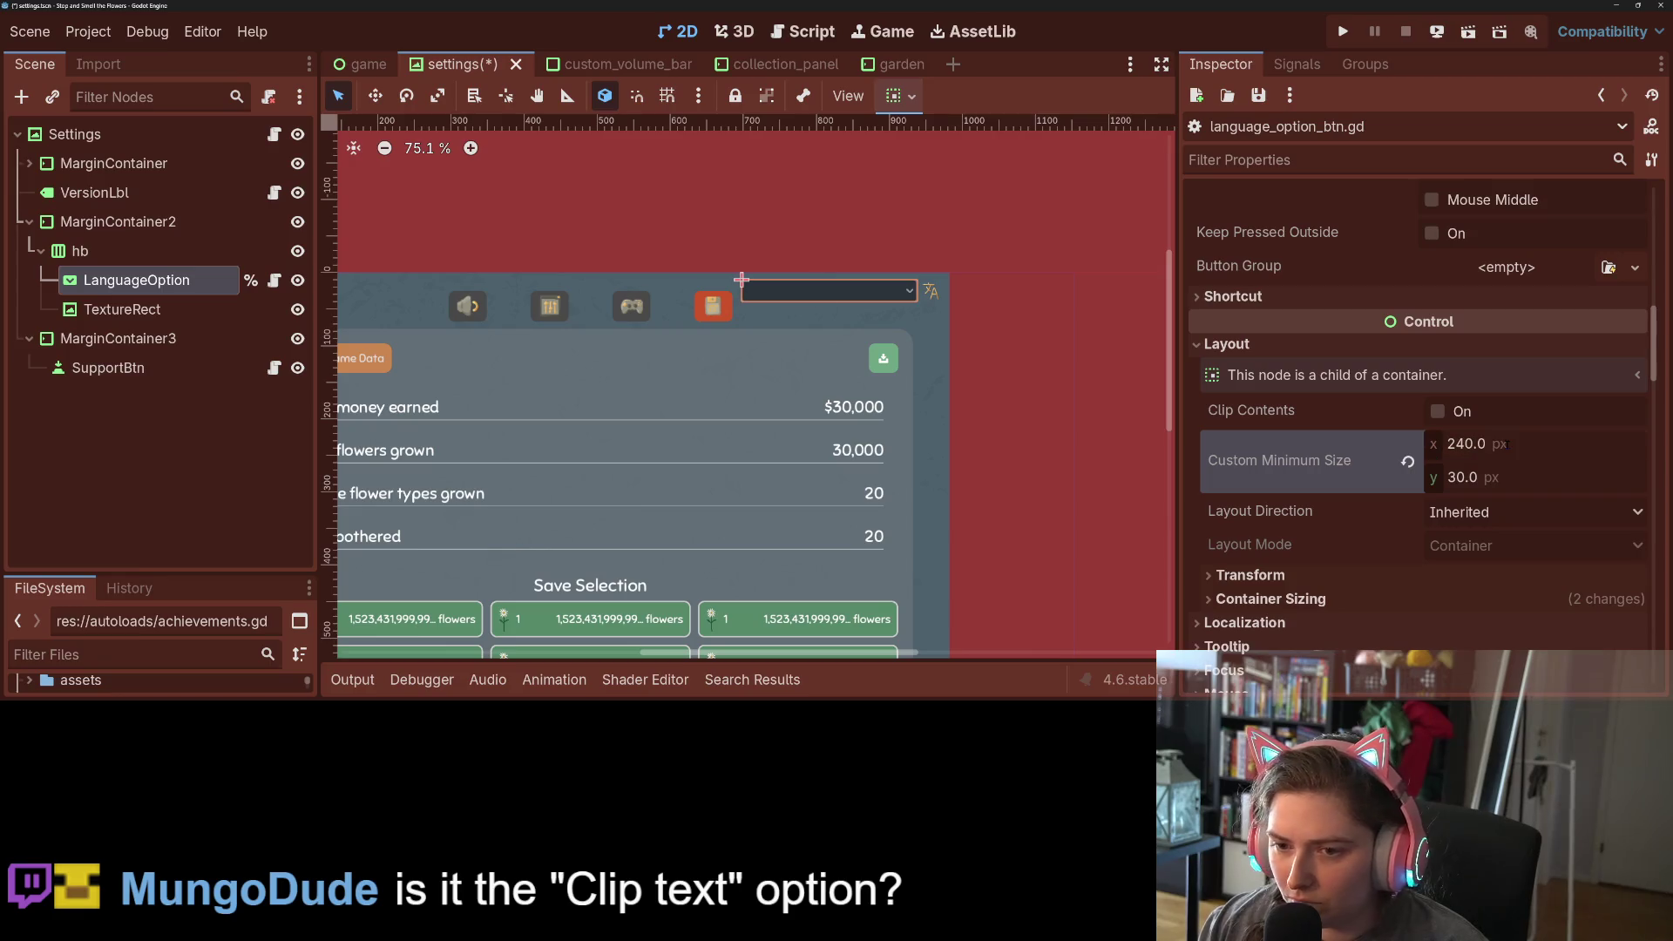
click(1507, 445)
text(180)
key(Return)
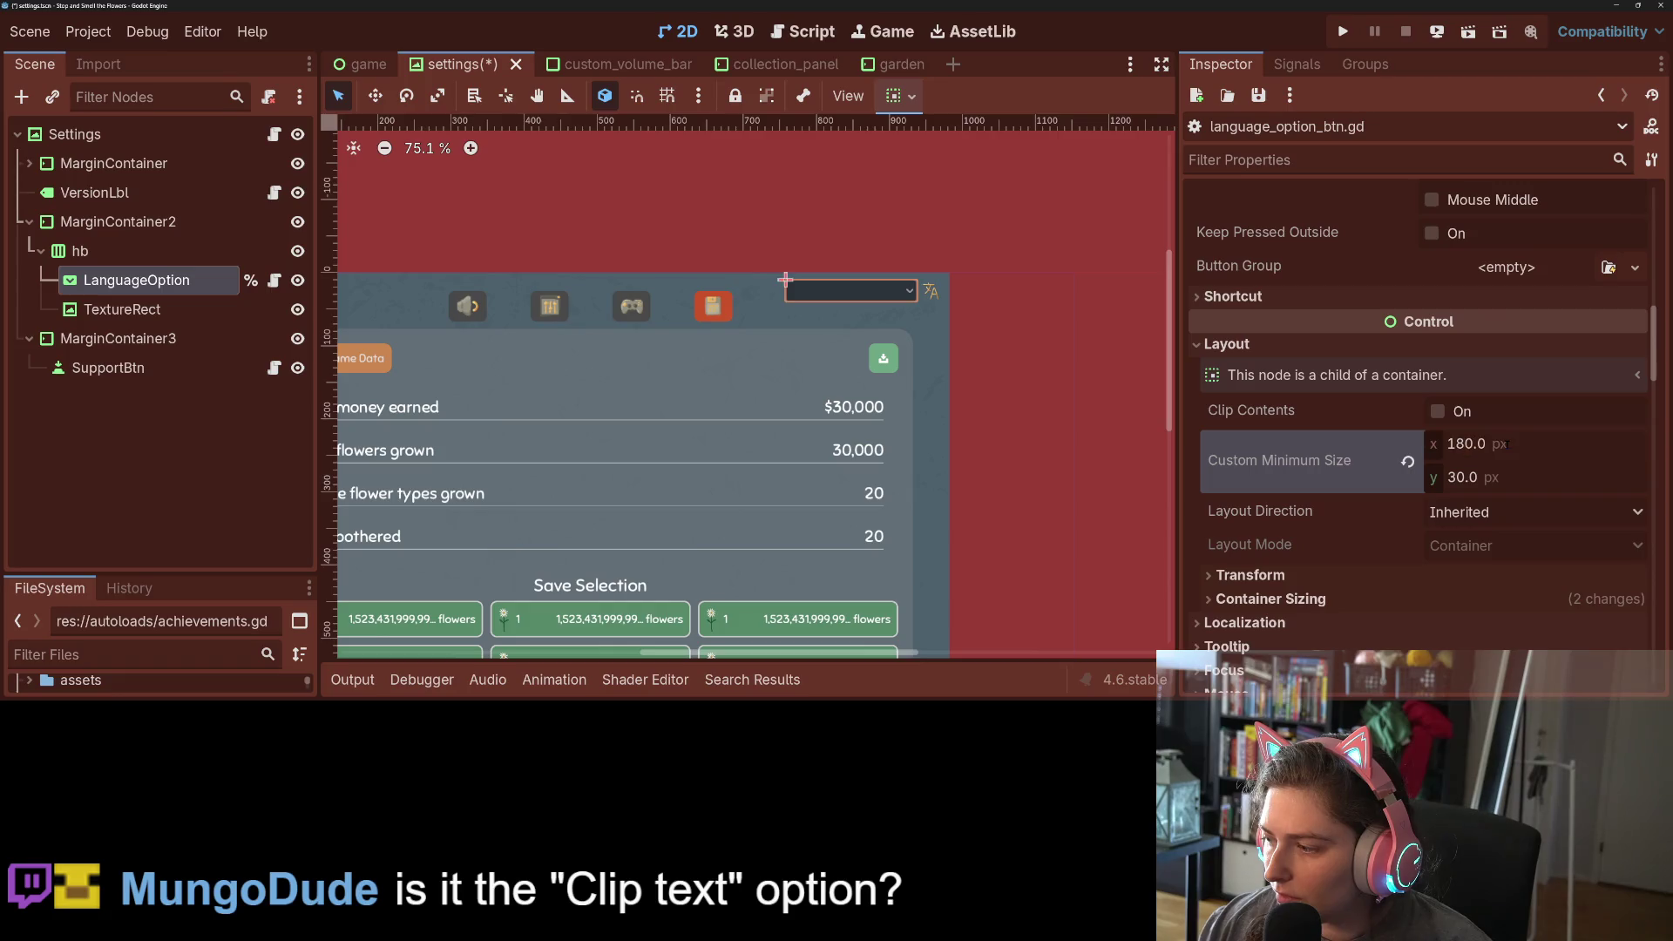
- Turn off Clip Text on the dropdown and save the settings scene
scroll(1499, 455, up, 6)
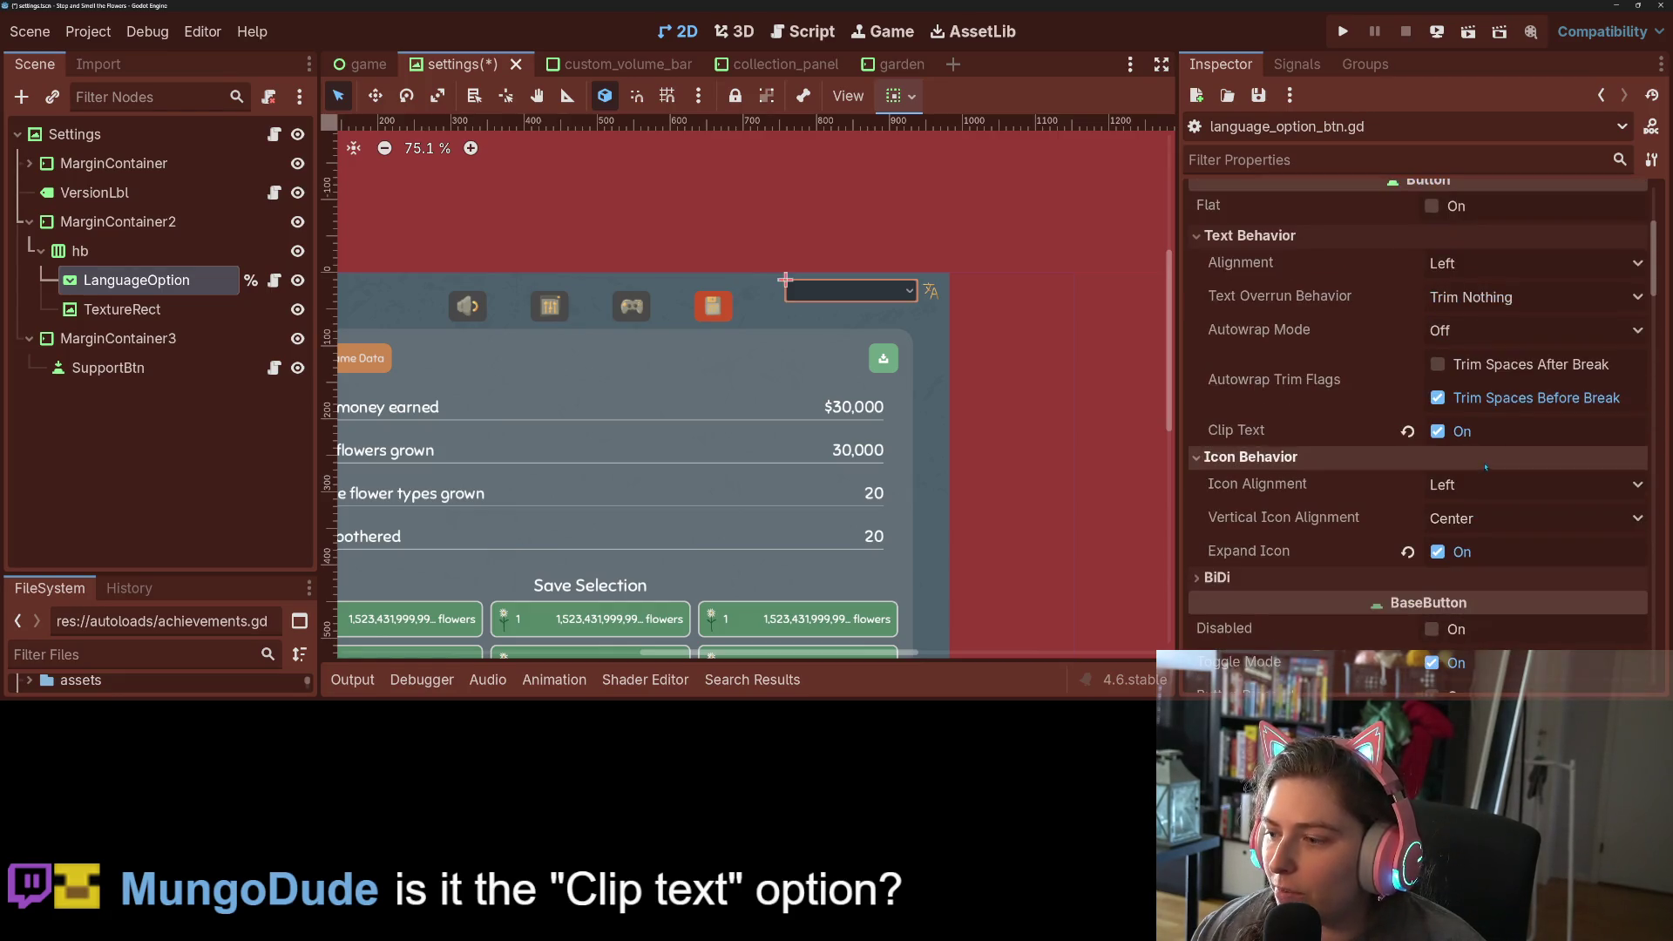
click(1300, 430)
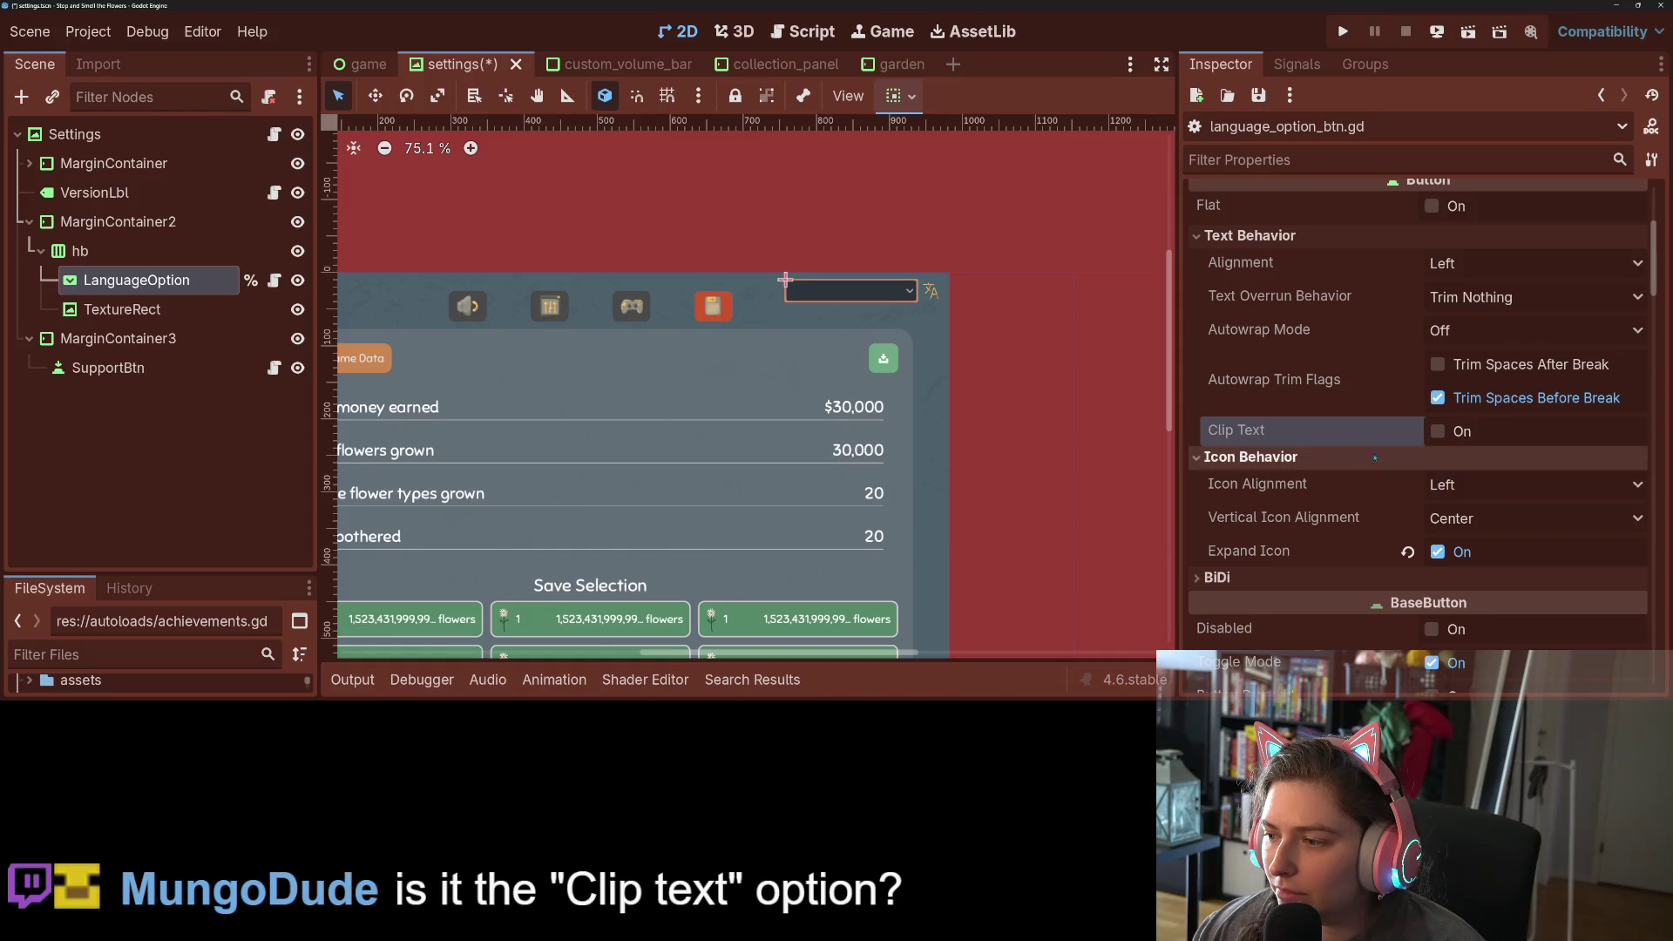
key(ctrl+s)
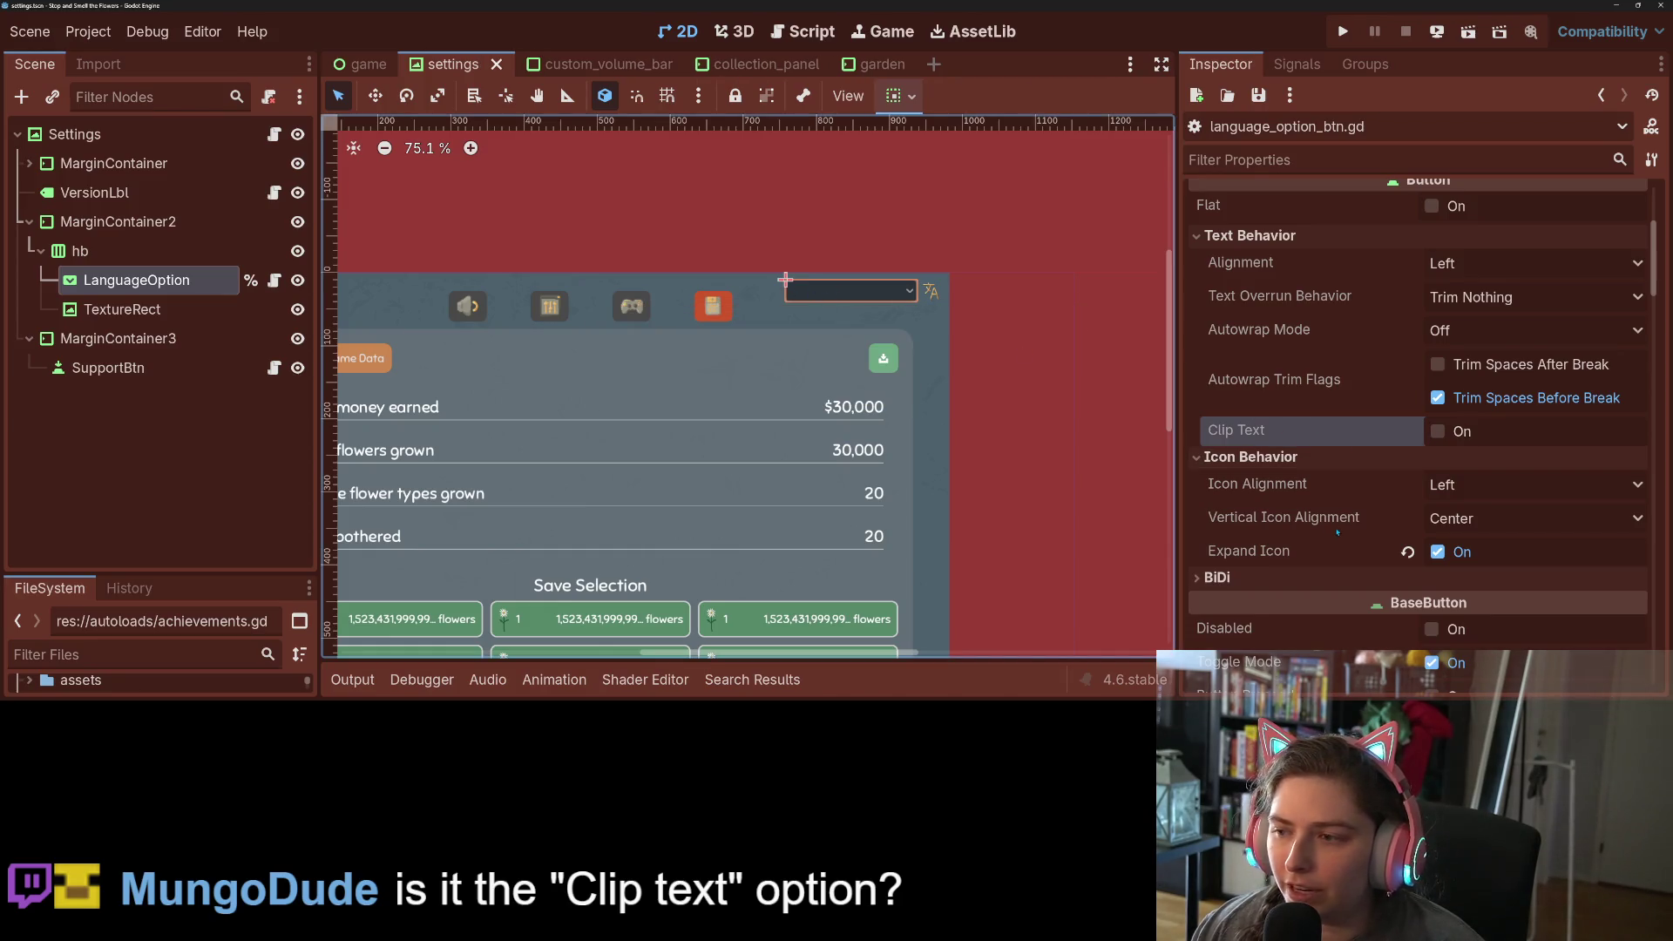
- Revert Custom Minimum Size to (0, 0) and launch the game
scroll(1338, 533, down, 6)
click(1519, 443)
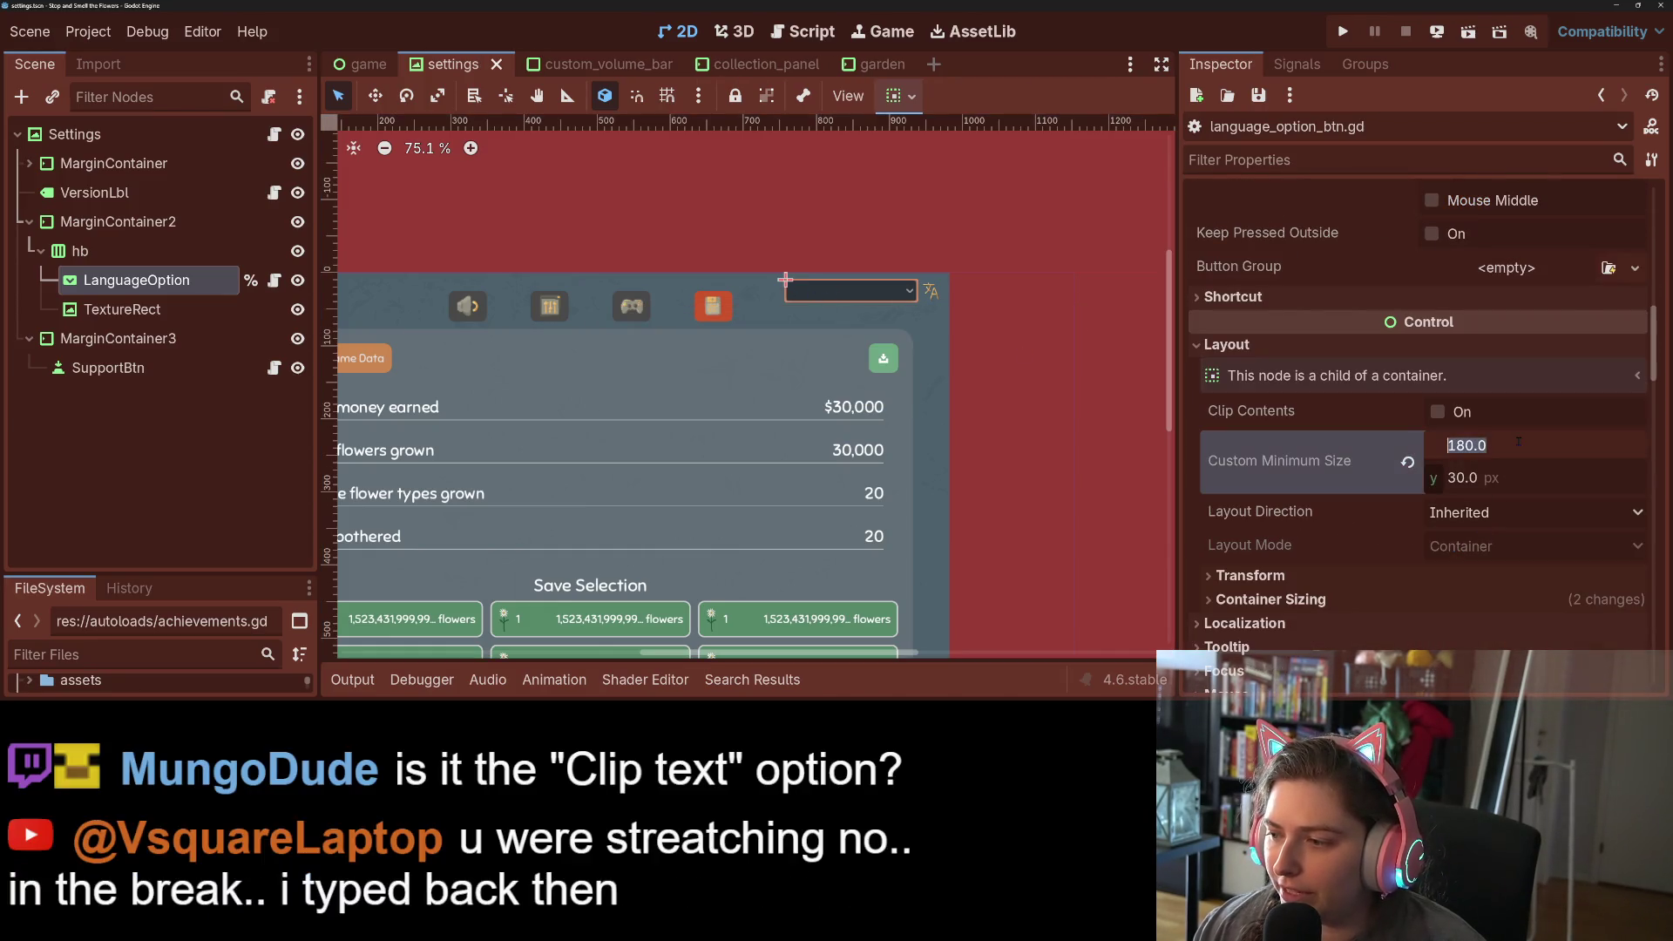
click(1407, 462)
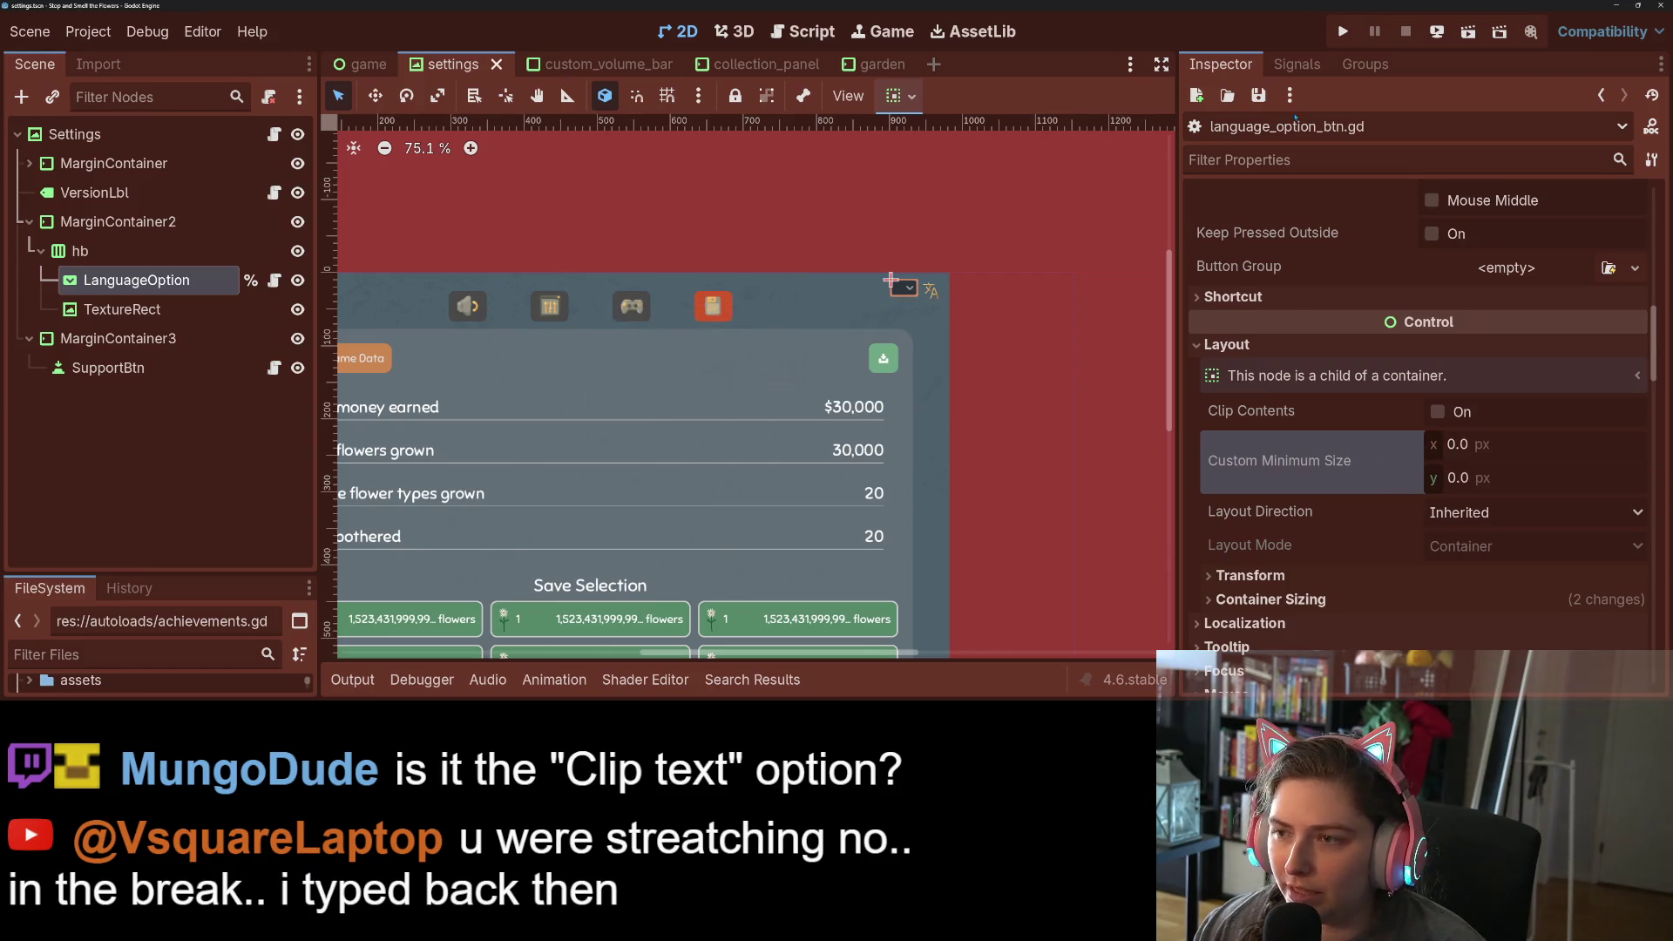
click(1342, 32)
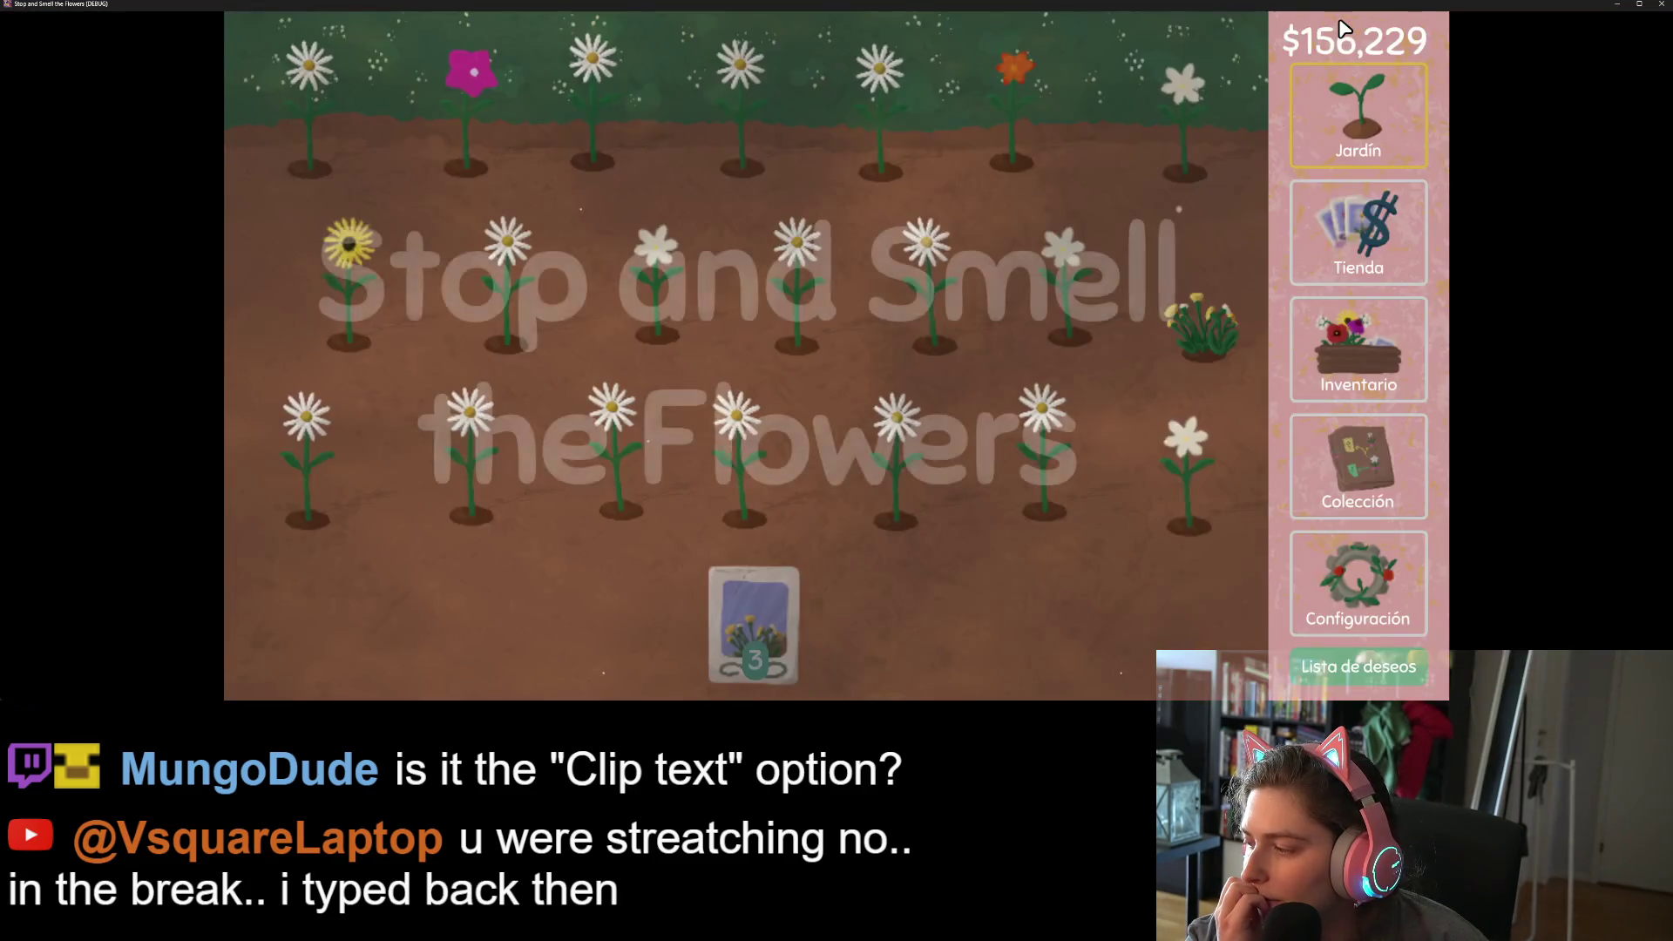
- Open Configuración, view the language list without changing it, then close the game
click(1345, 578)
click(1191, 48)
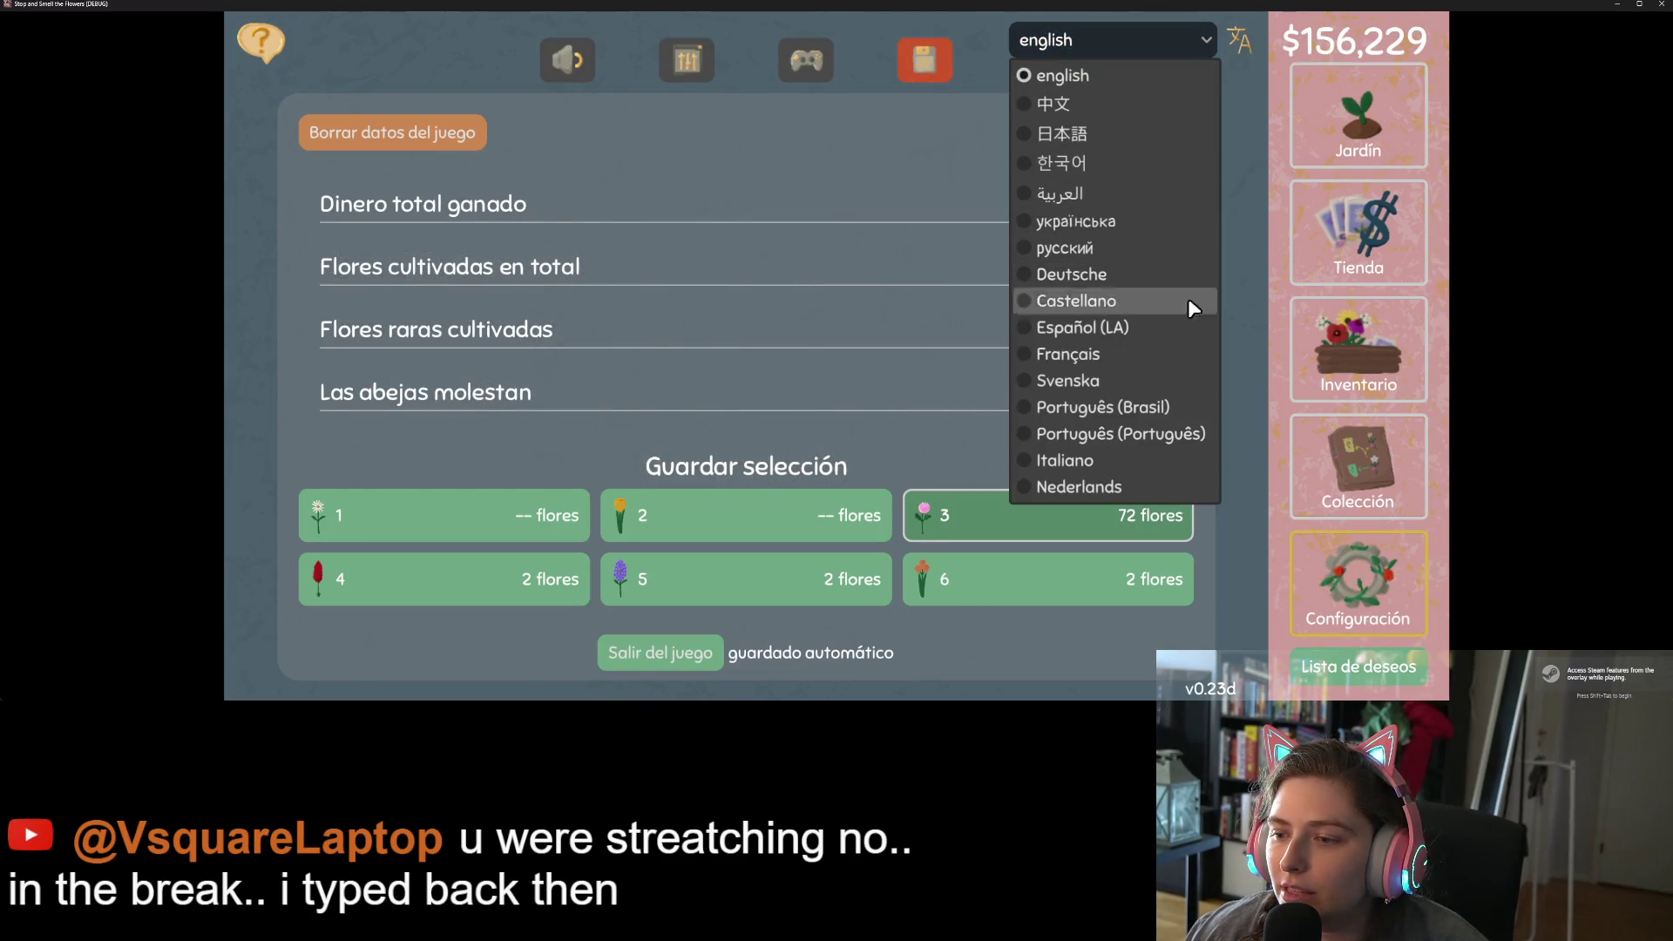
click(1163, 37)
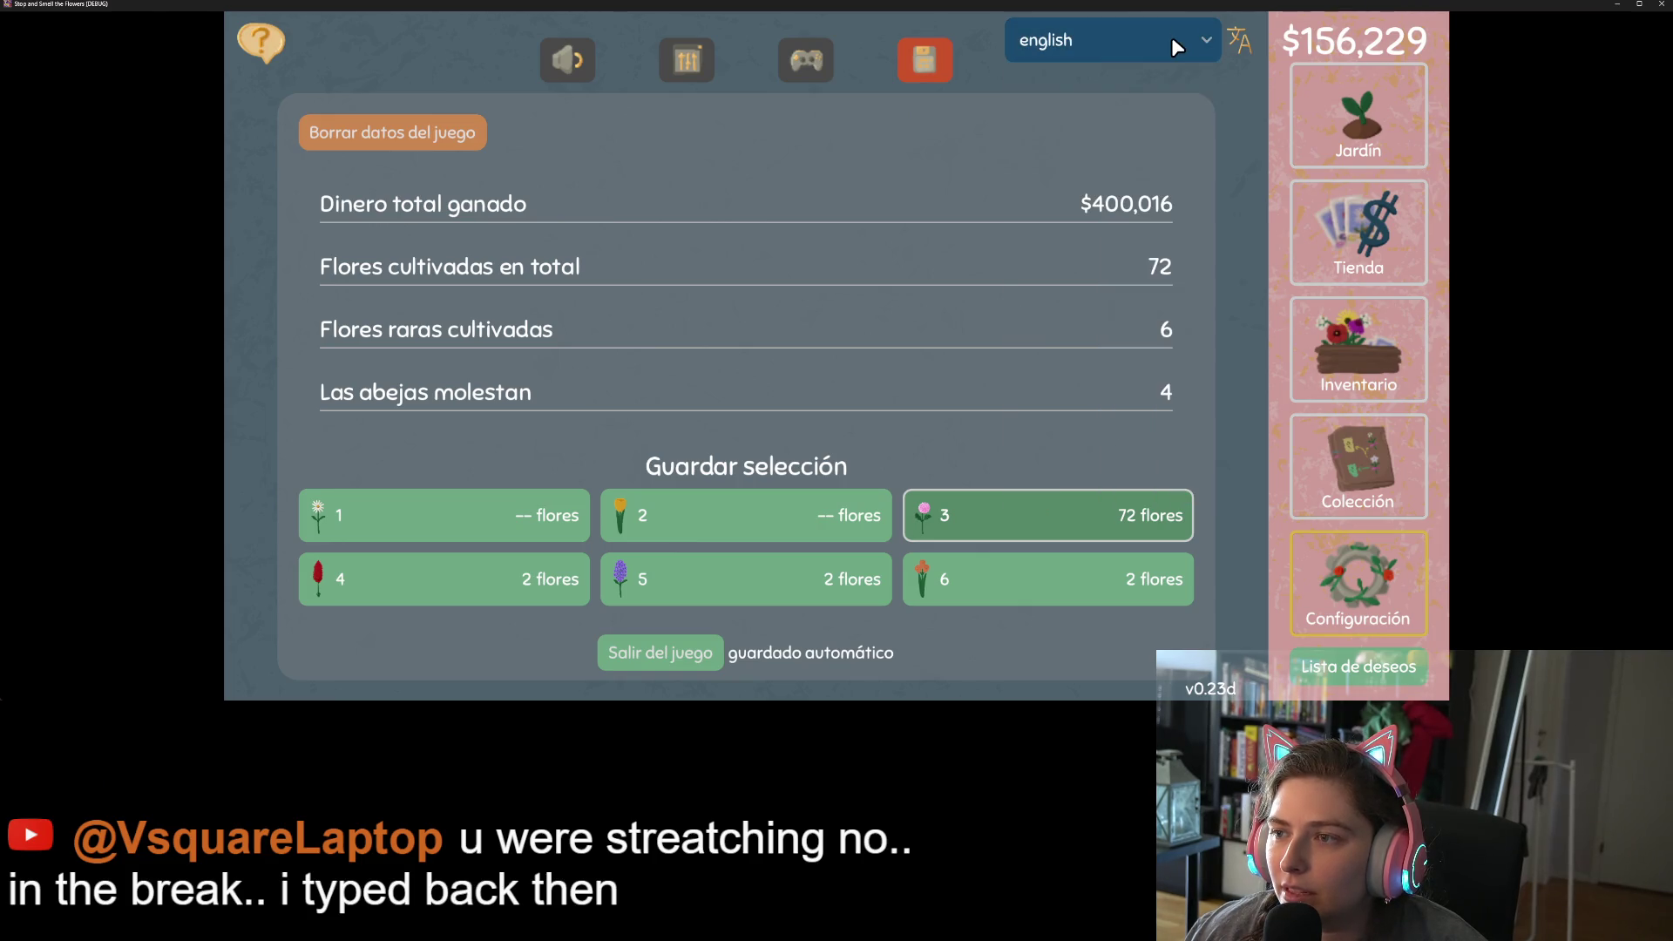
click(1661, 5)
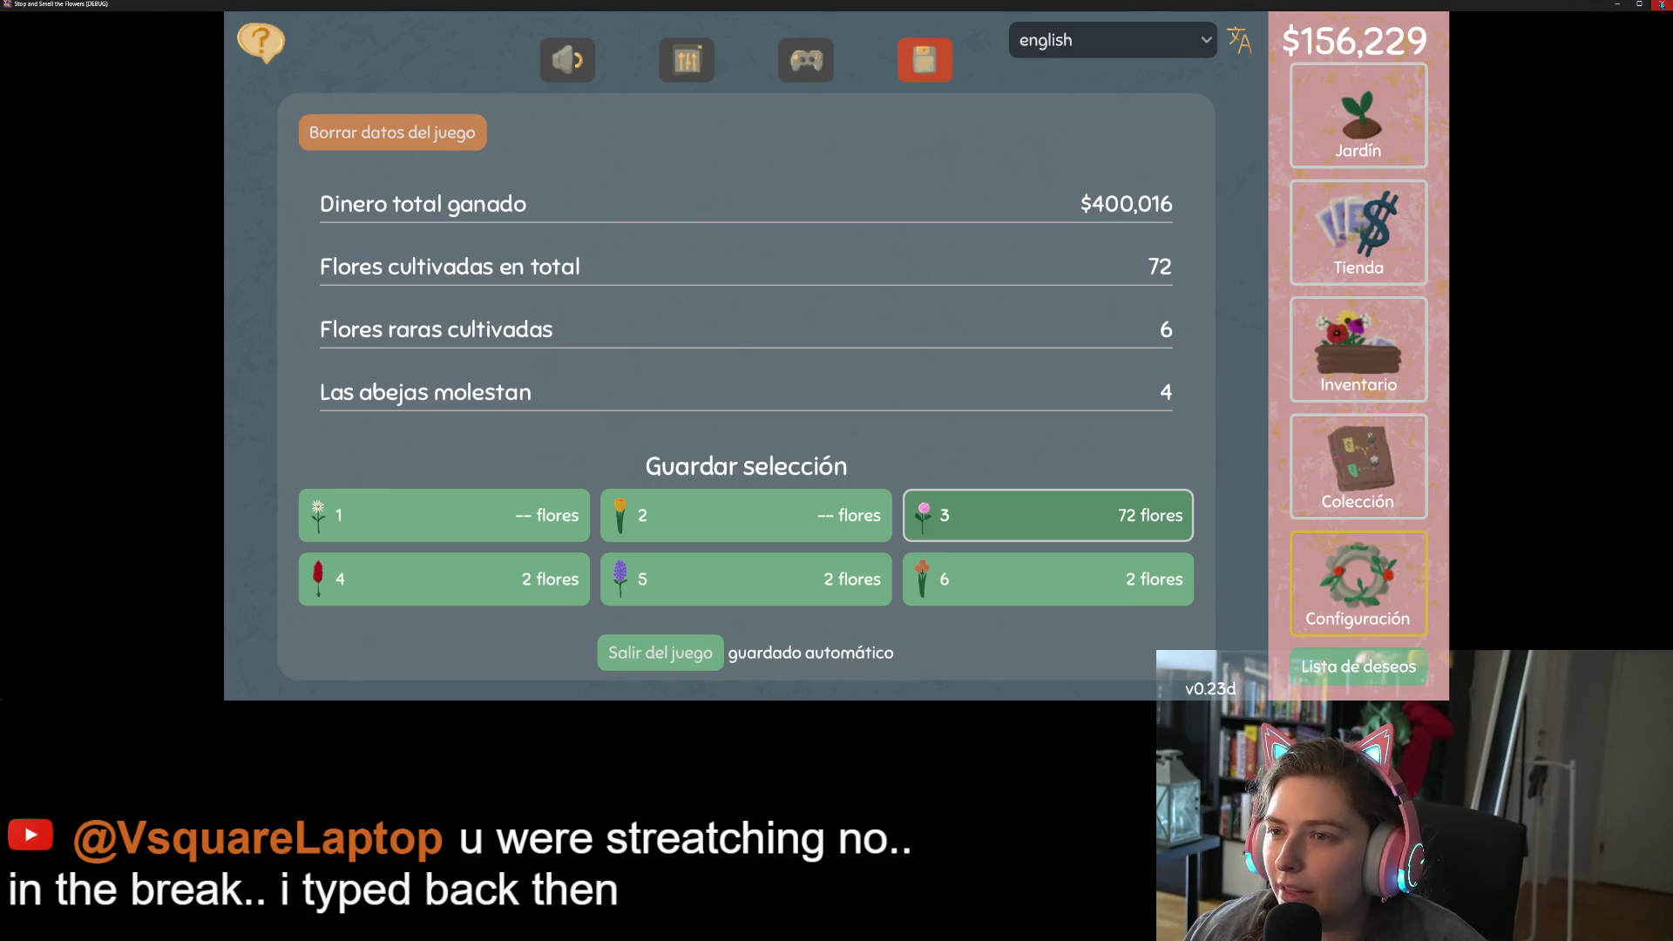
scroll(1443, 495, up, 7)
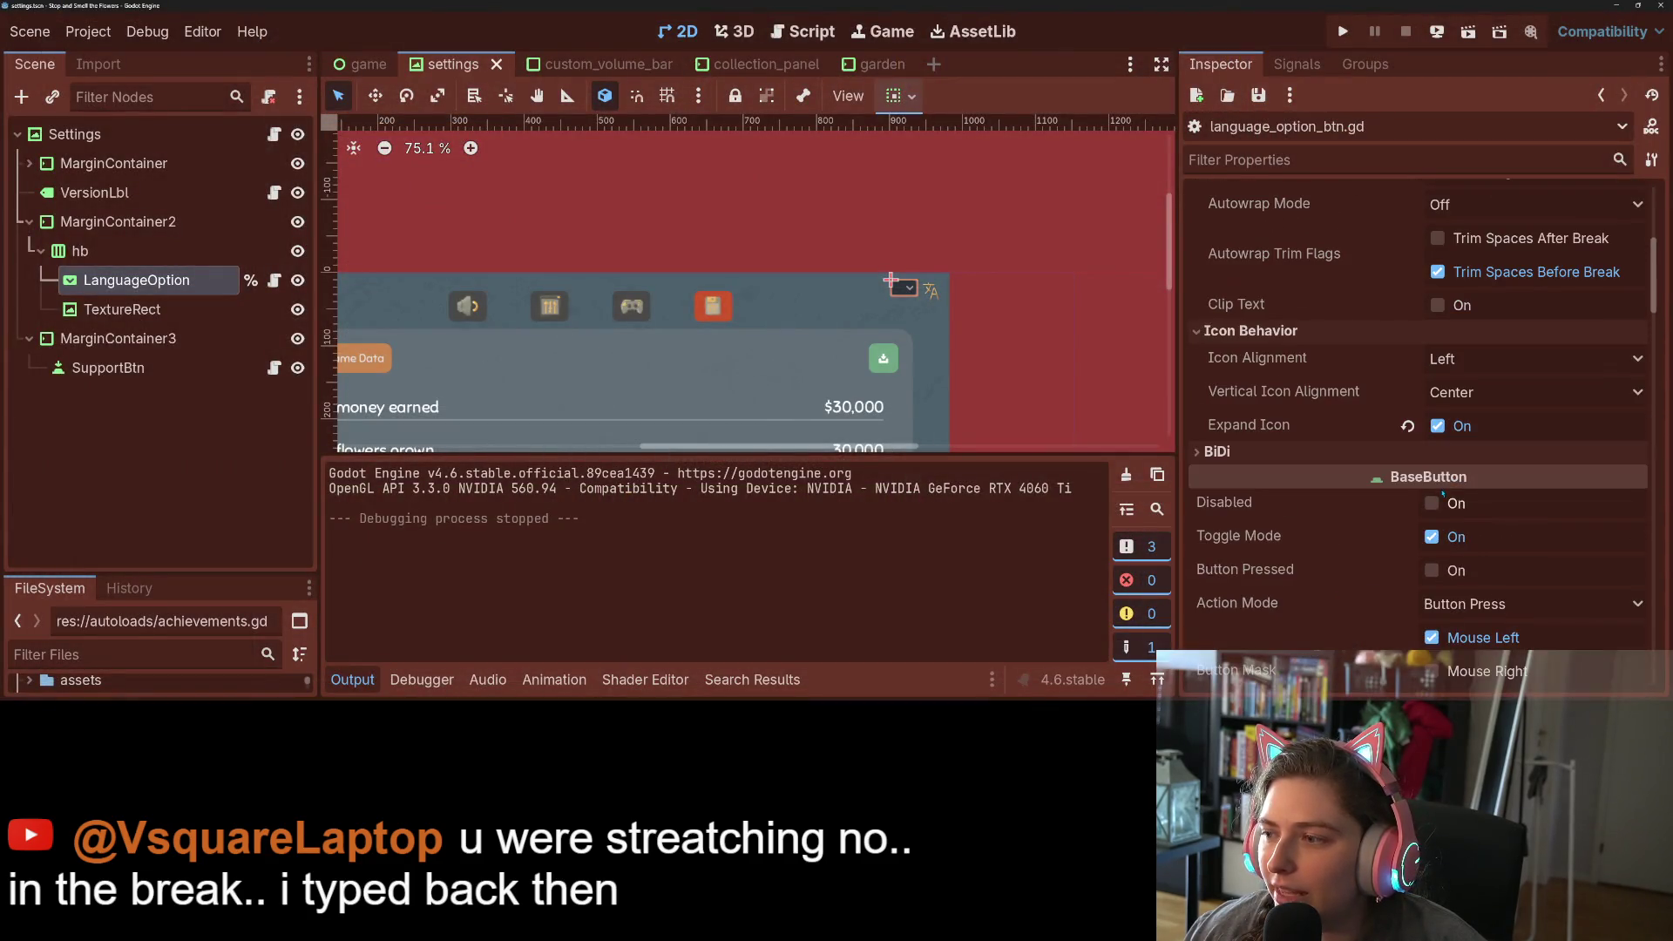
- Turn off Fit to Longest Item on the dropdown and save the scene
scroll(1417, 503, up, 5)
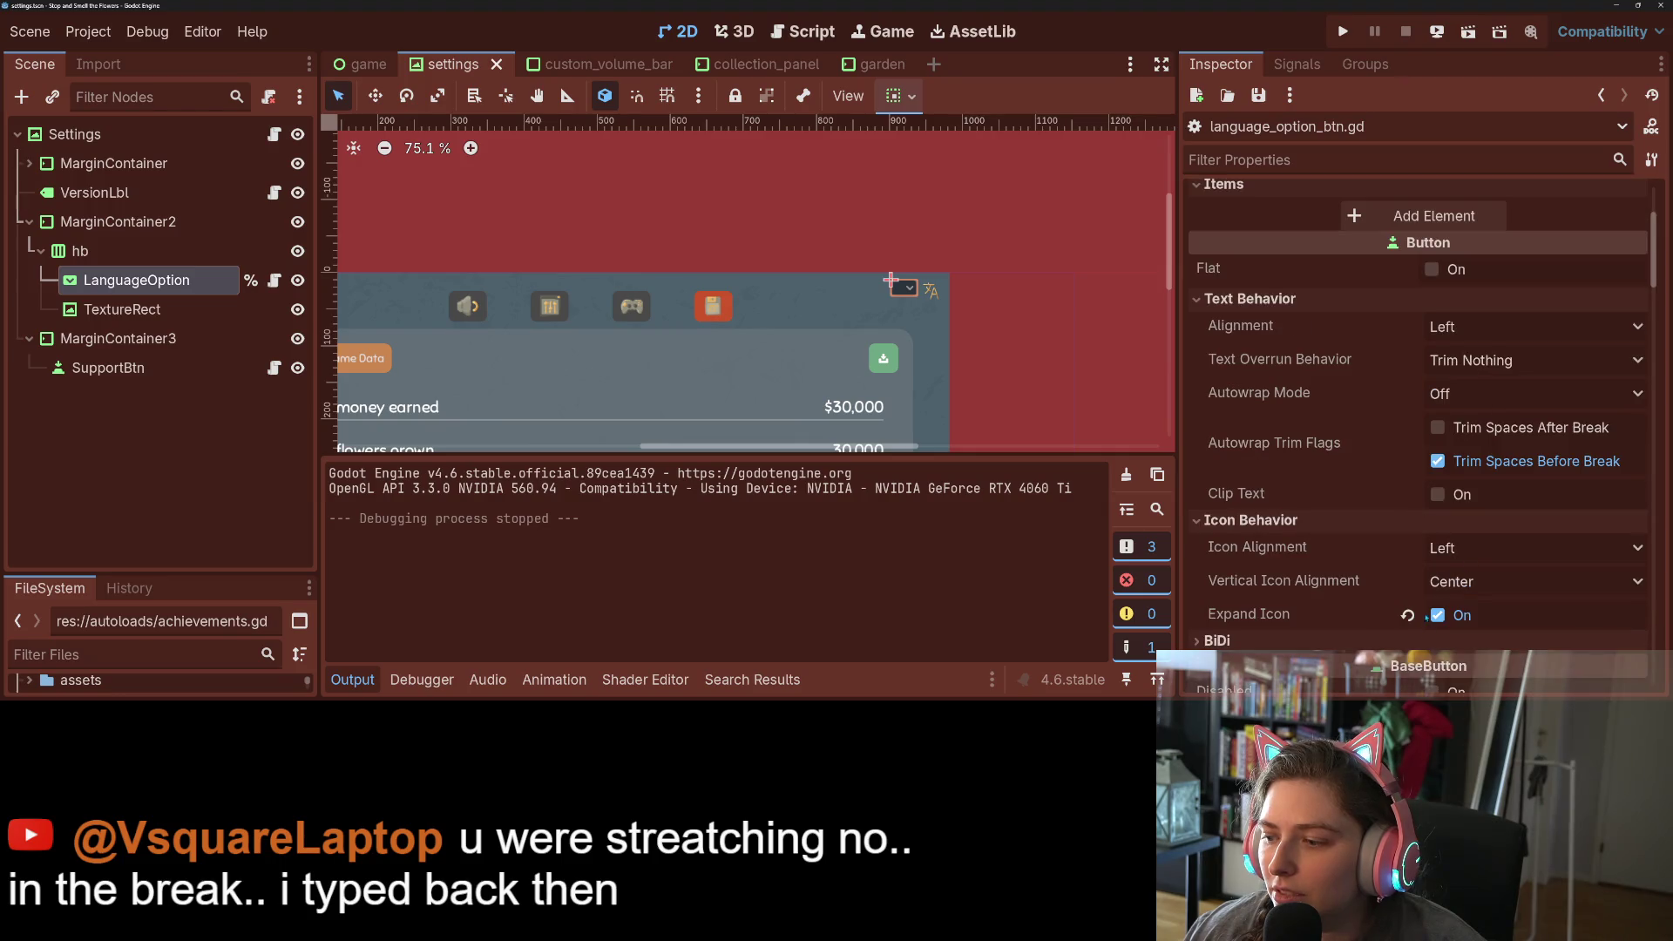
scroll(1443, 621, up, 5)
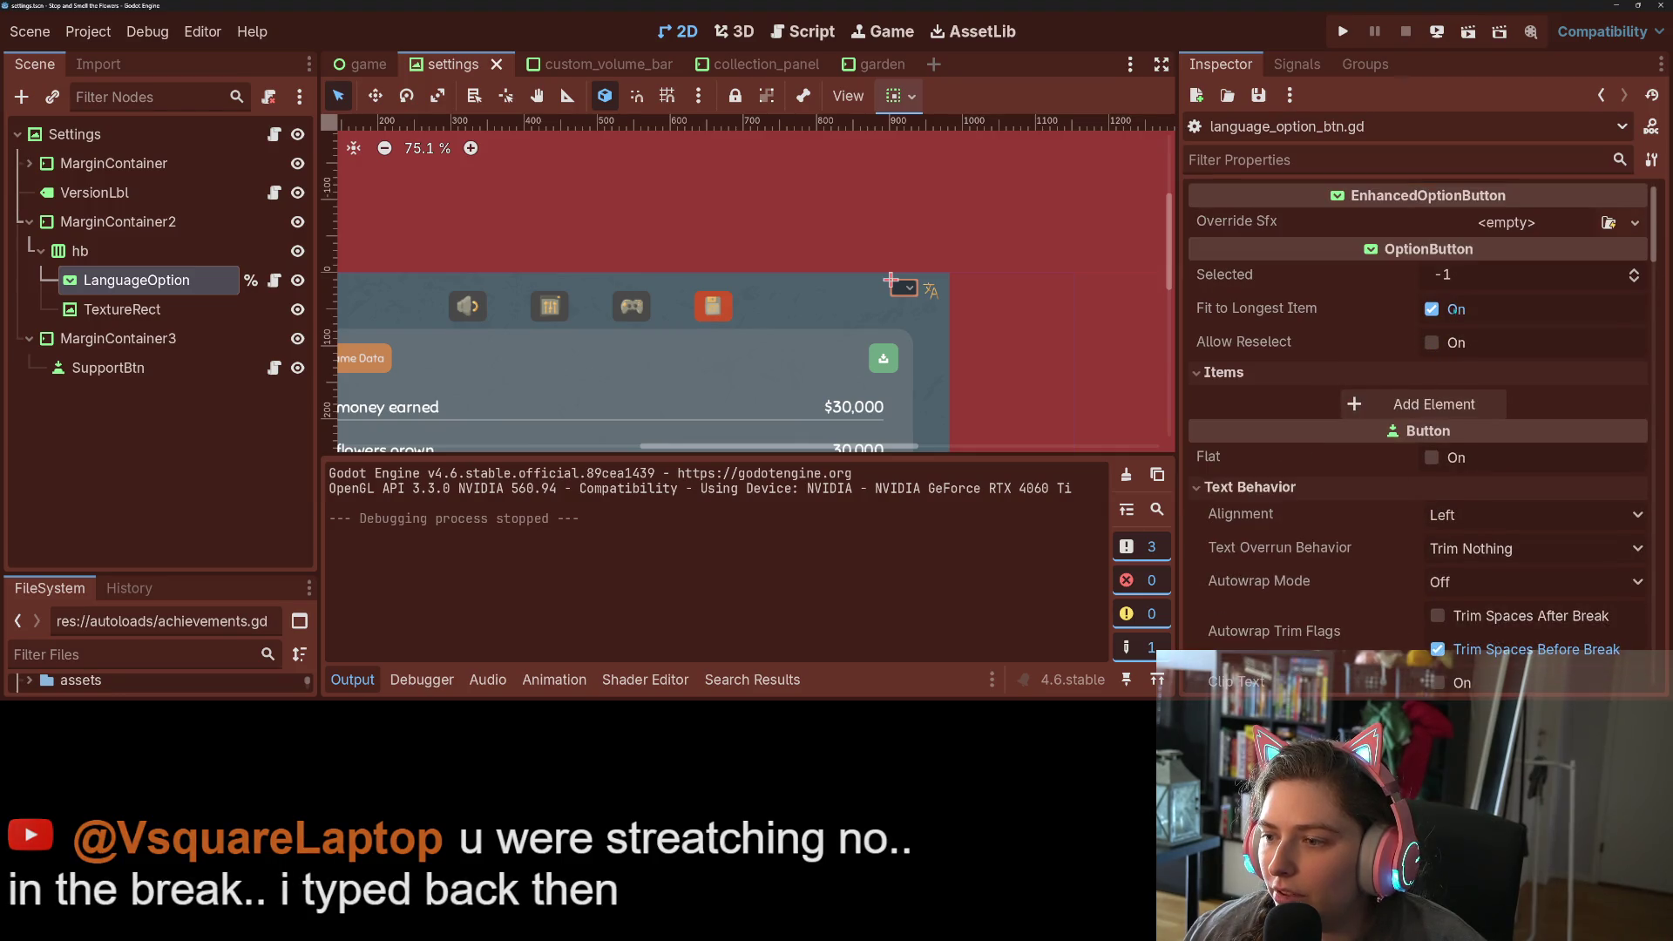
click(1320, 323)
key(ctrl+s)
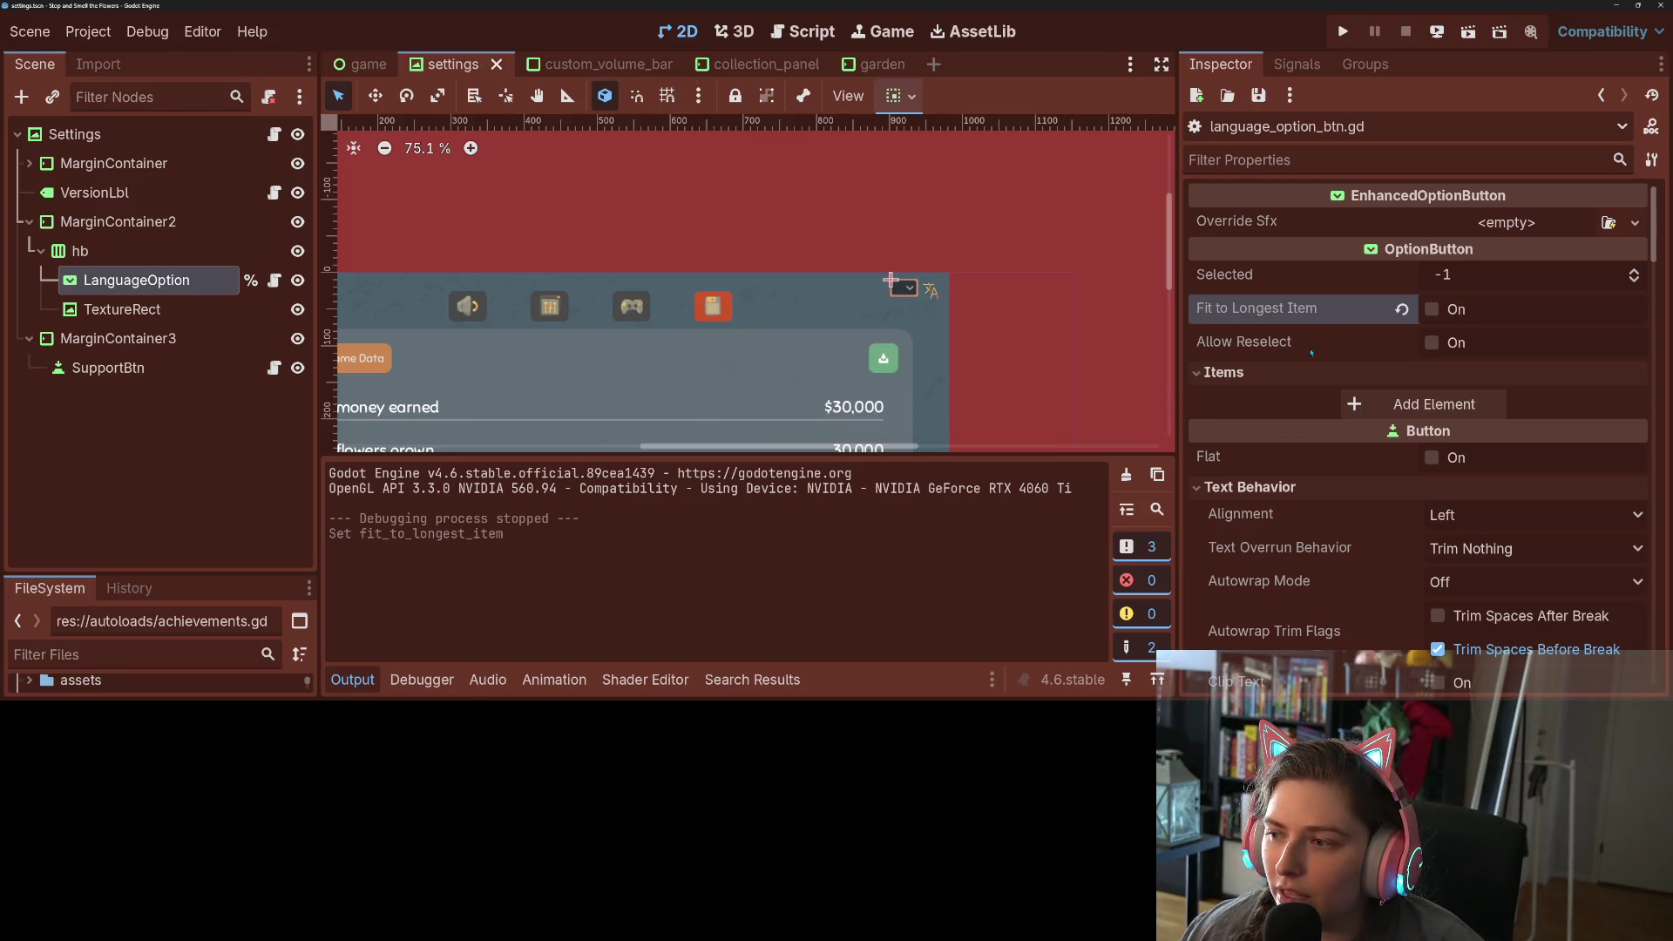
- Edit the Selected index, set text alignment to Right, save, and relaunch the game
click(1502, 265)
key(Return)
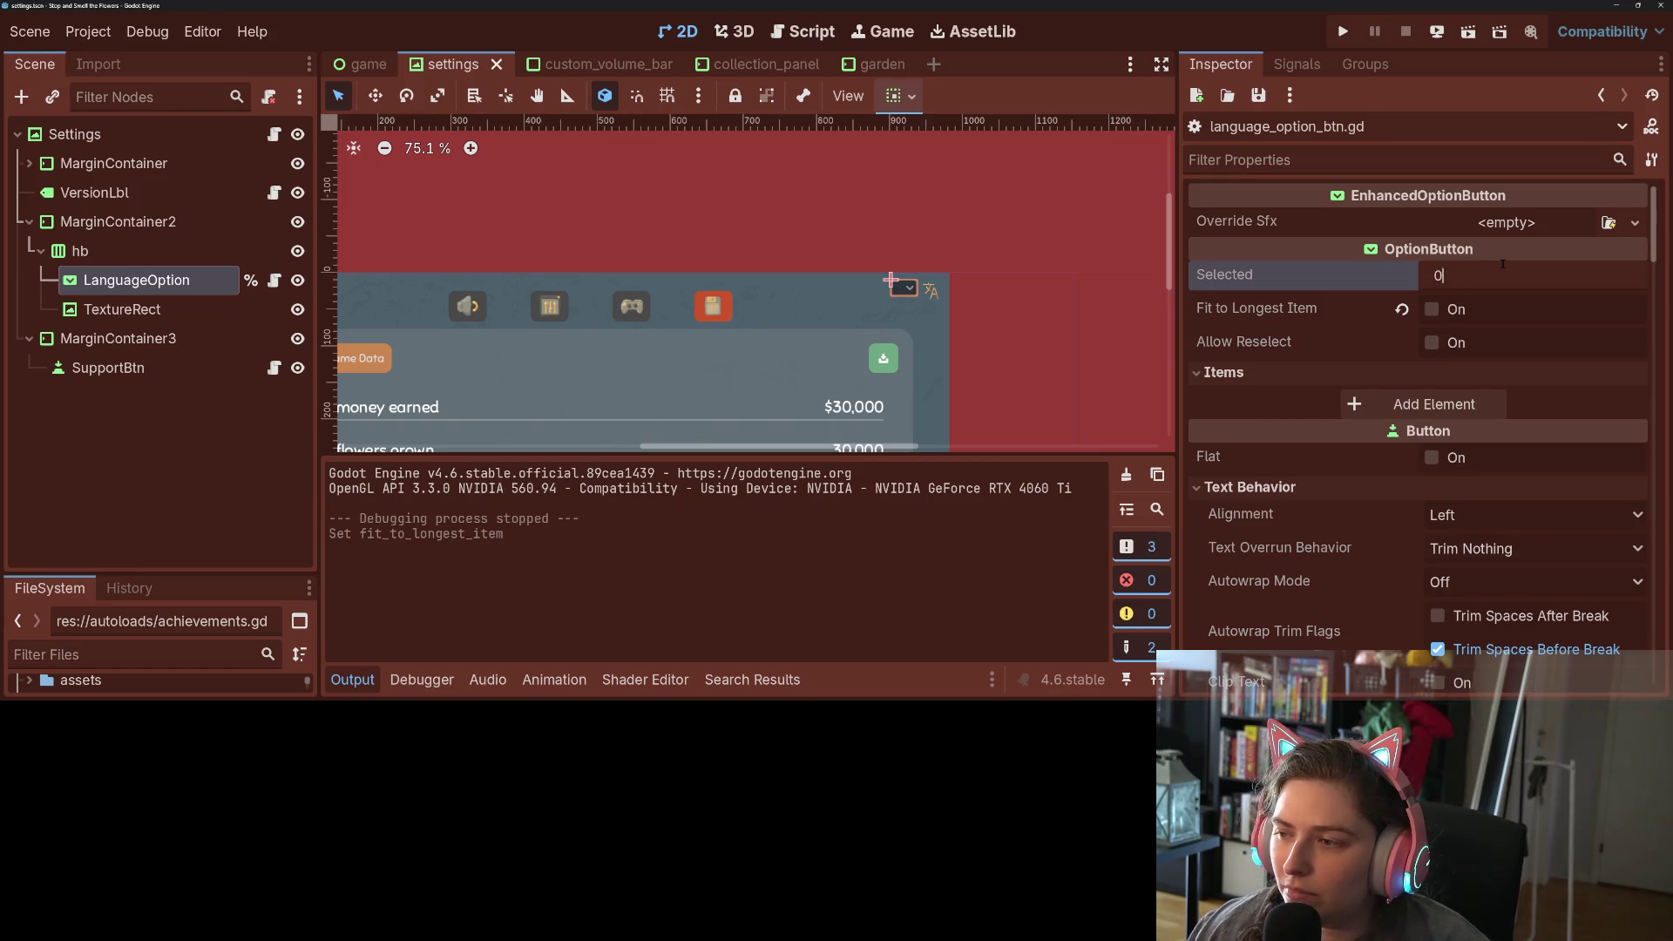
click(1503, 264)
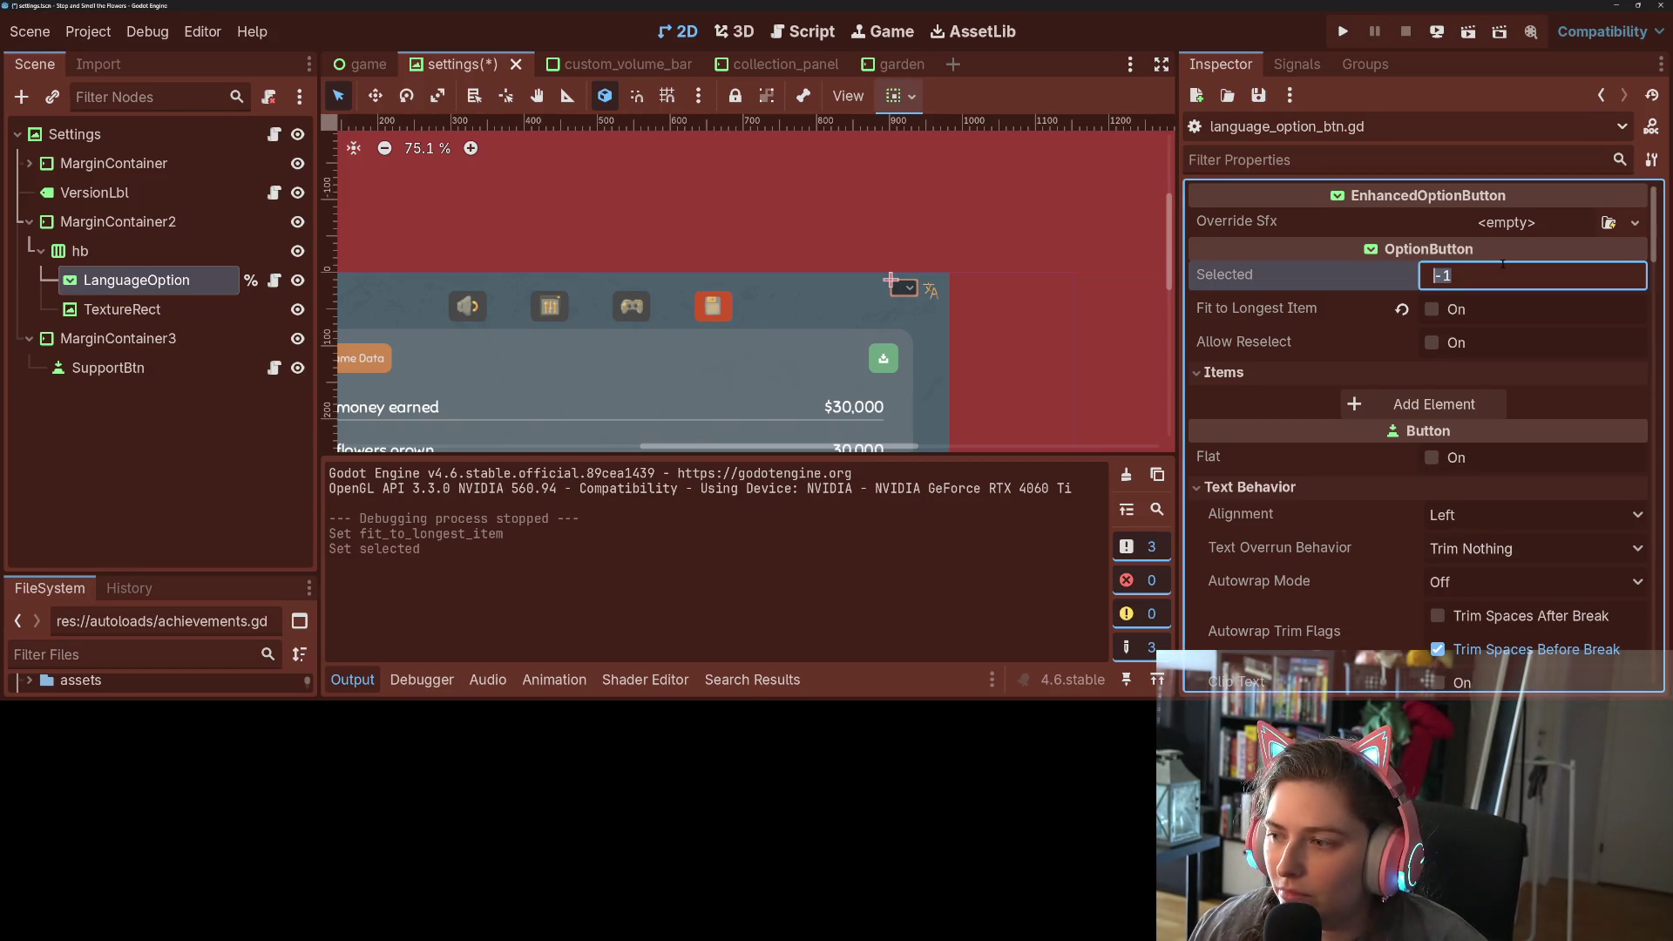
scroll(1390, 502, down, 5)
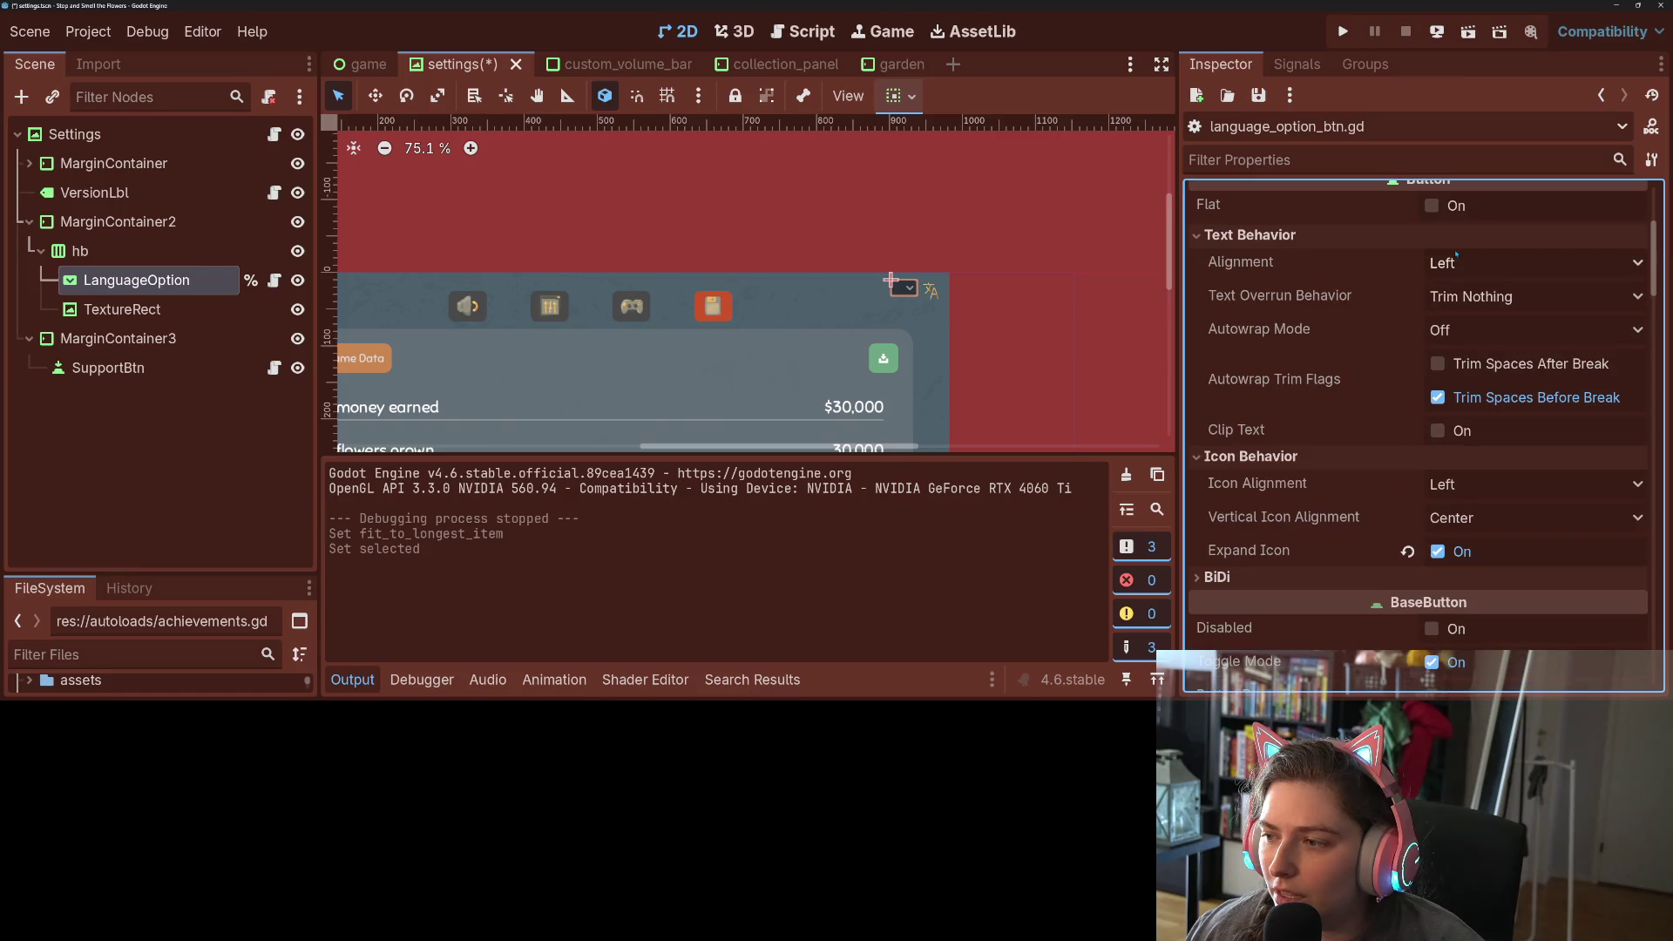
click(1456, 263)
click(1449, 336)
key(ctrl+s)
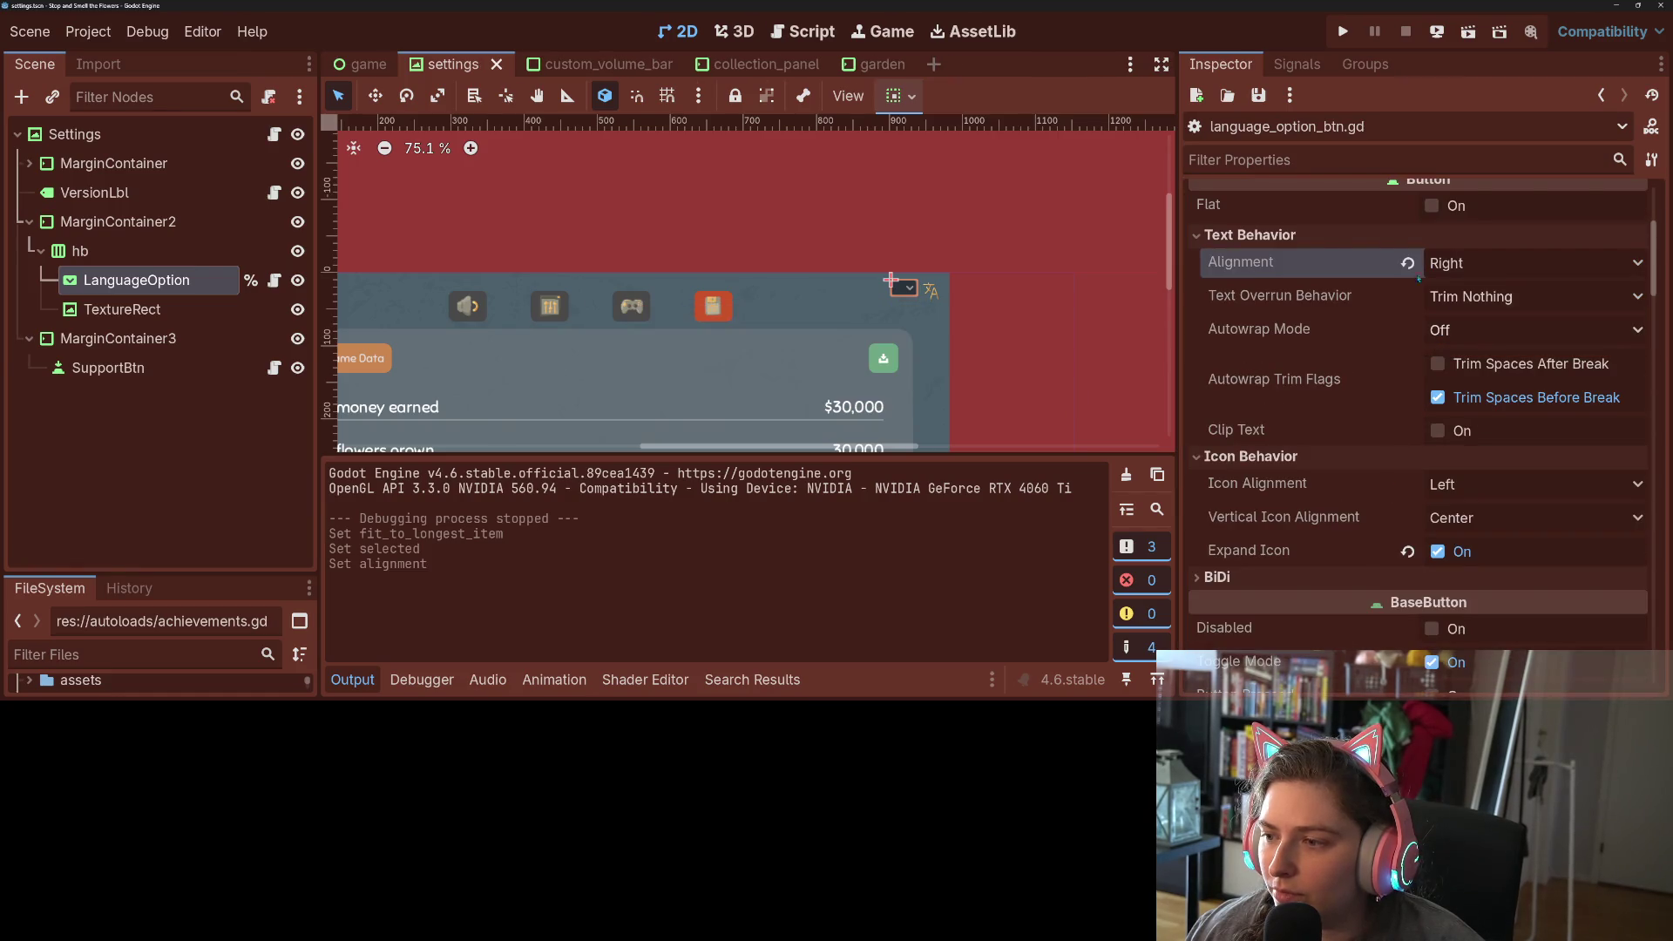
click(1343, 32)
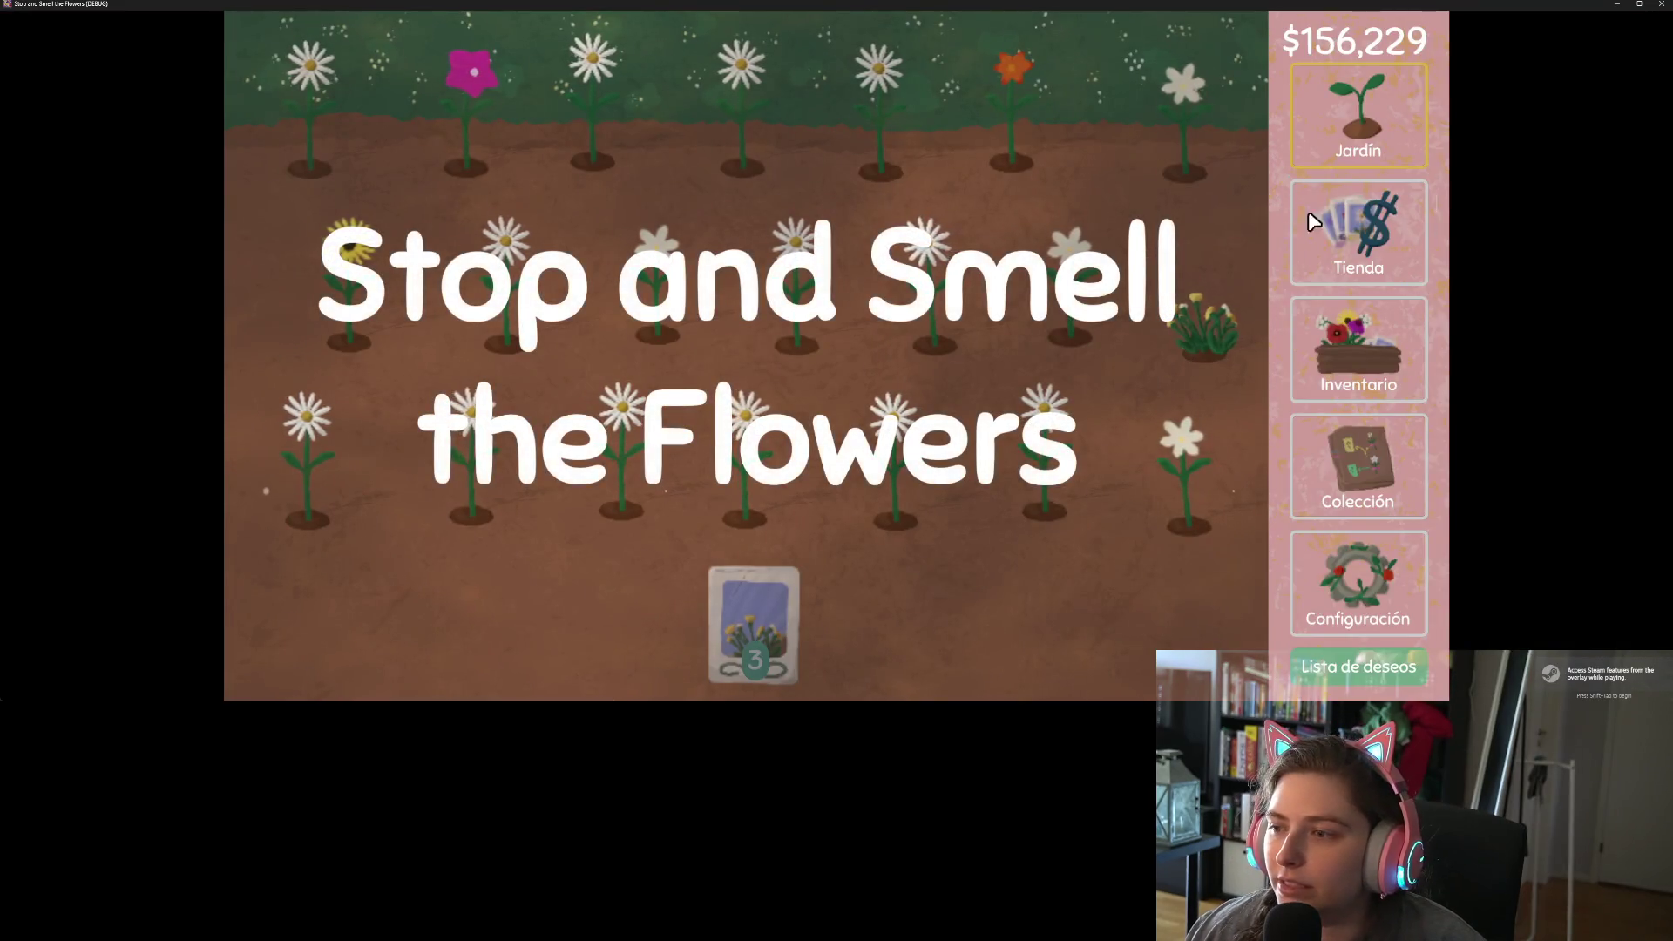
- Switch the game language to العربية, then to Svenska, and close the game
click(1358, 584)
click(1199, 30)
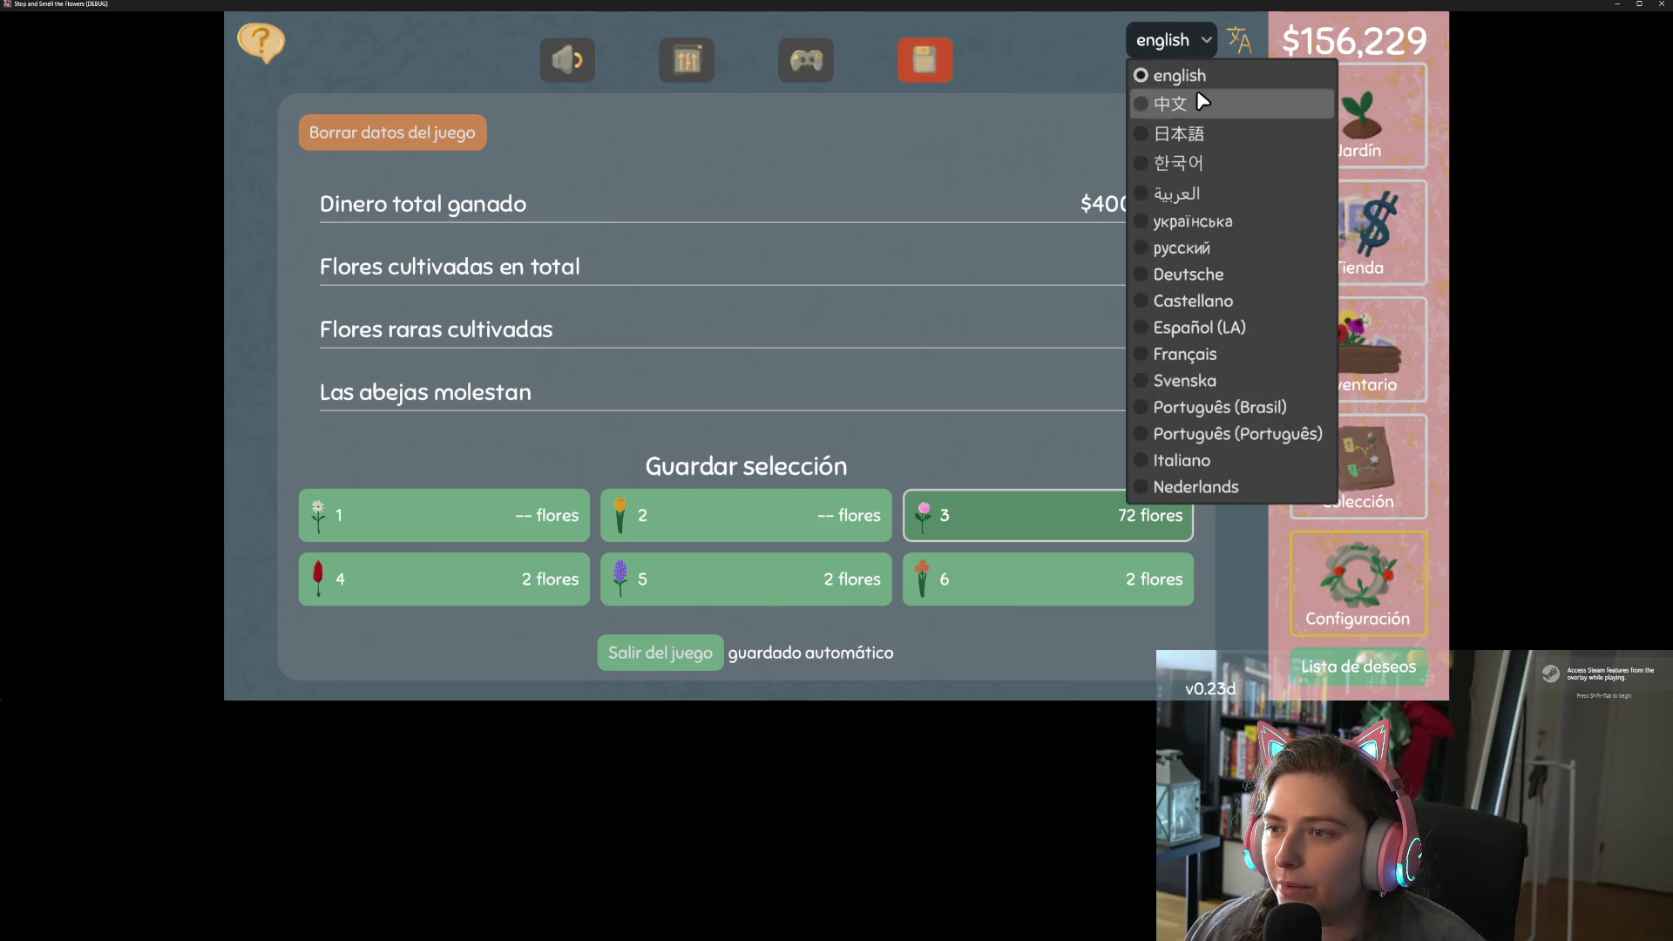
click(1201, 195)
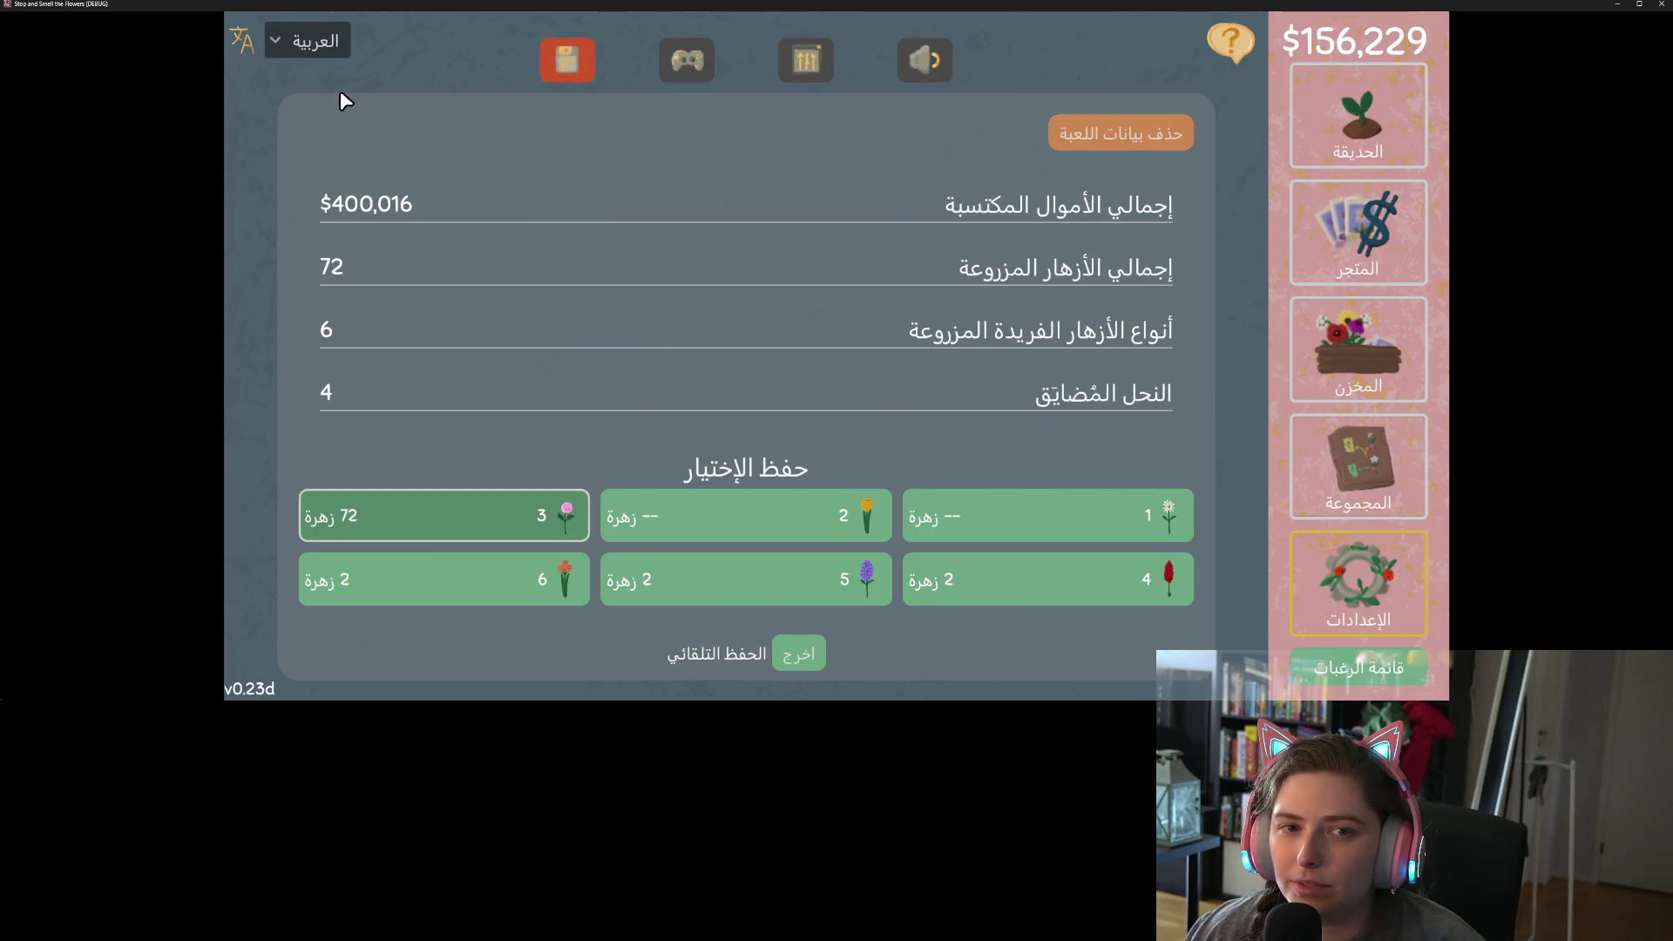
click(342, 52)
click(427, 380)
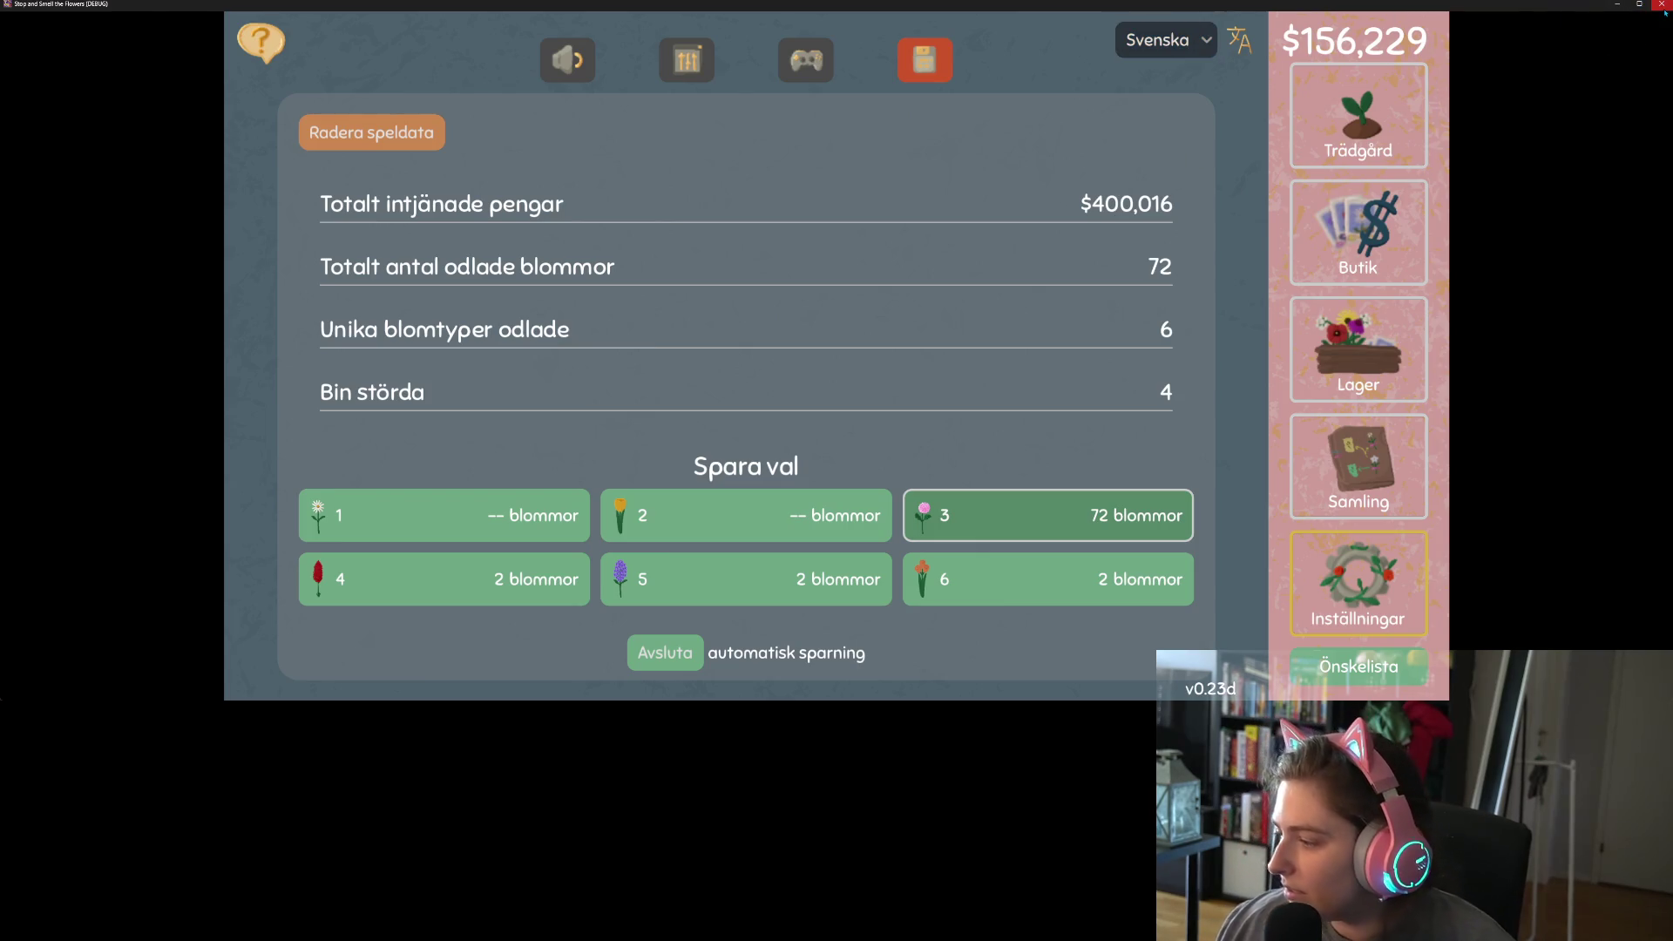
click(1663, 7)
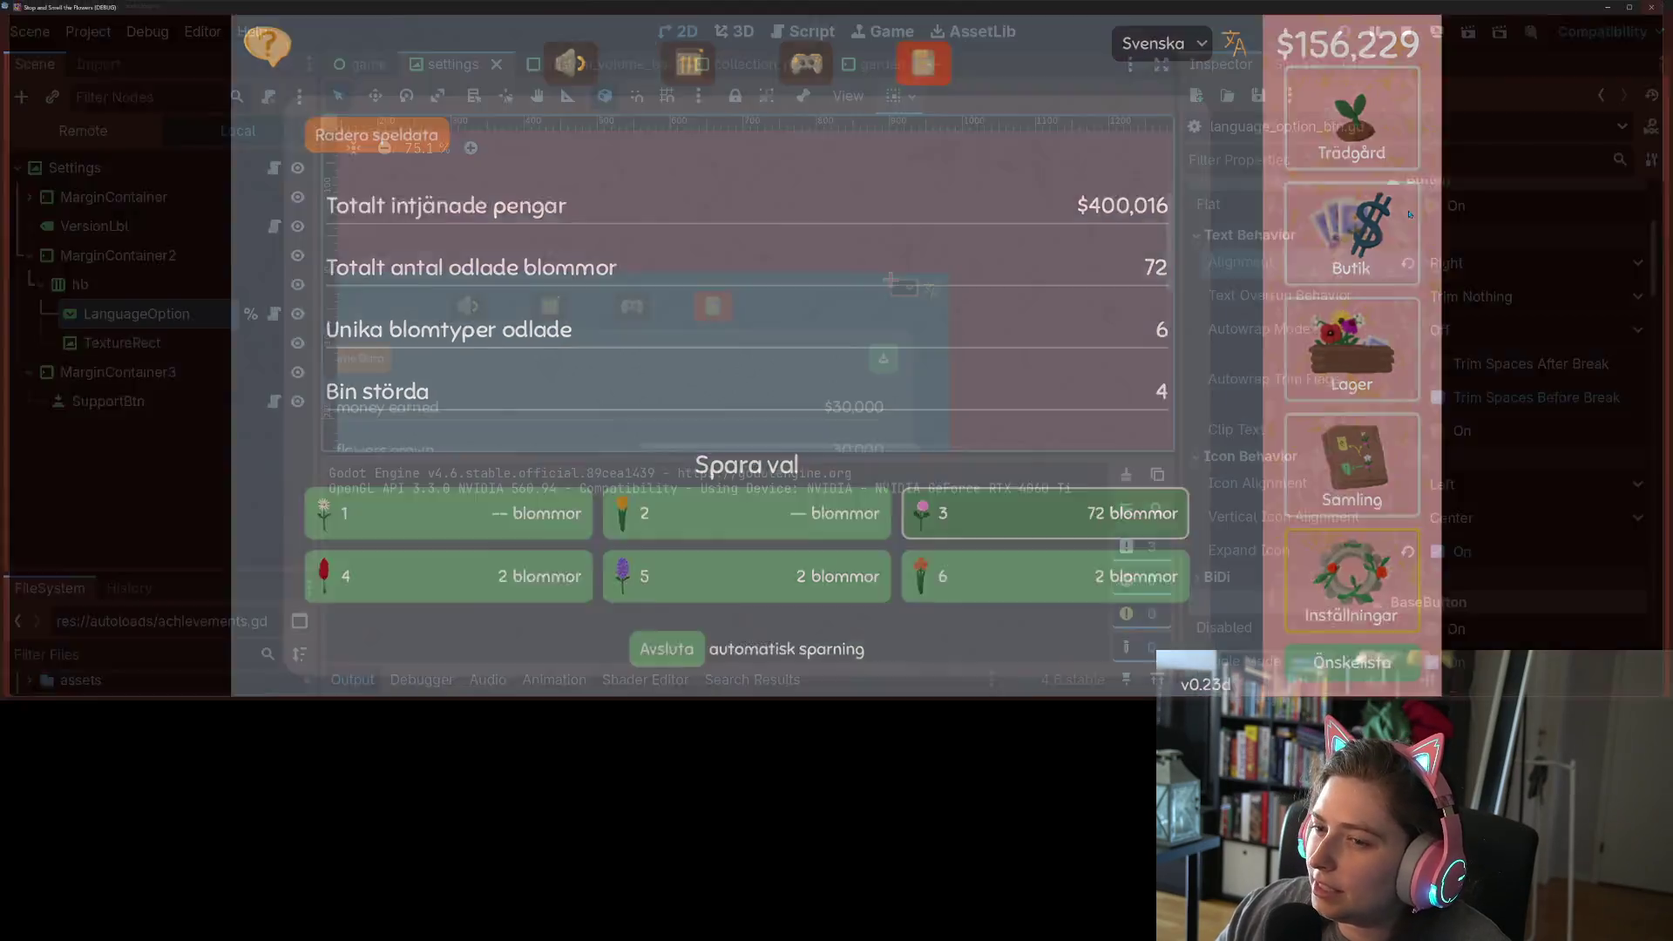
click(803, 31)
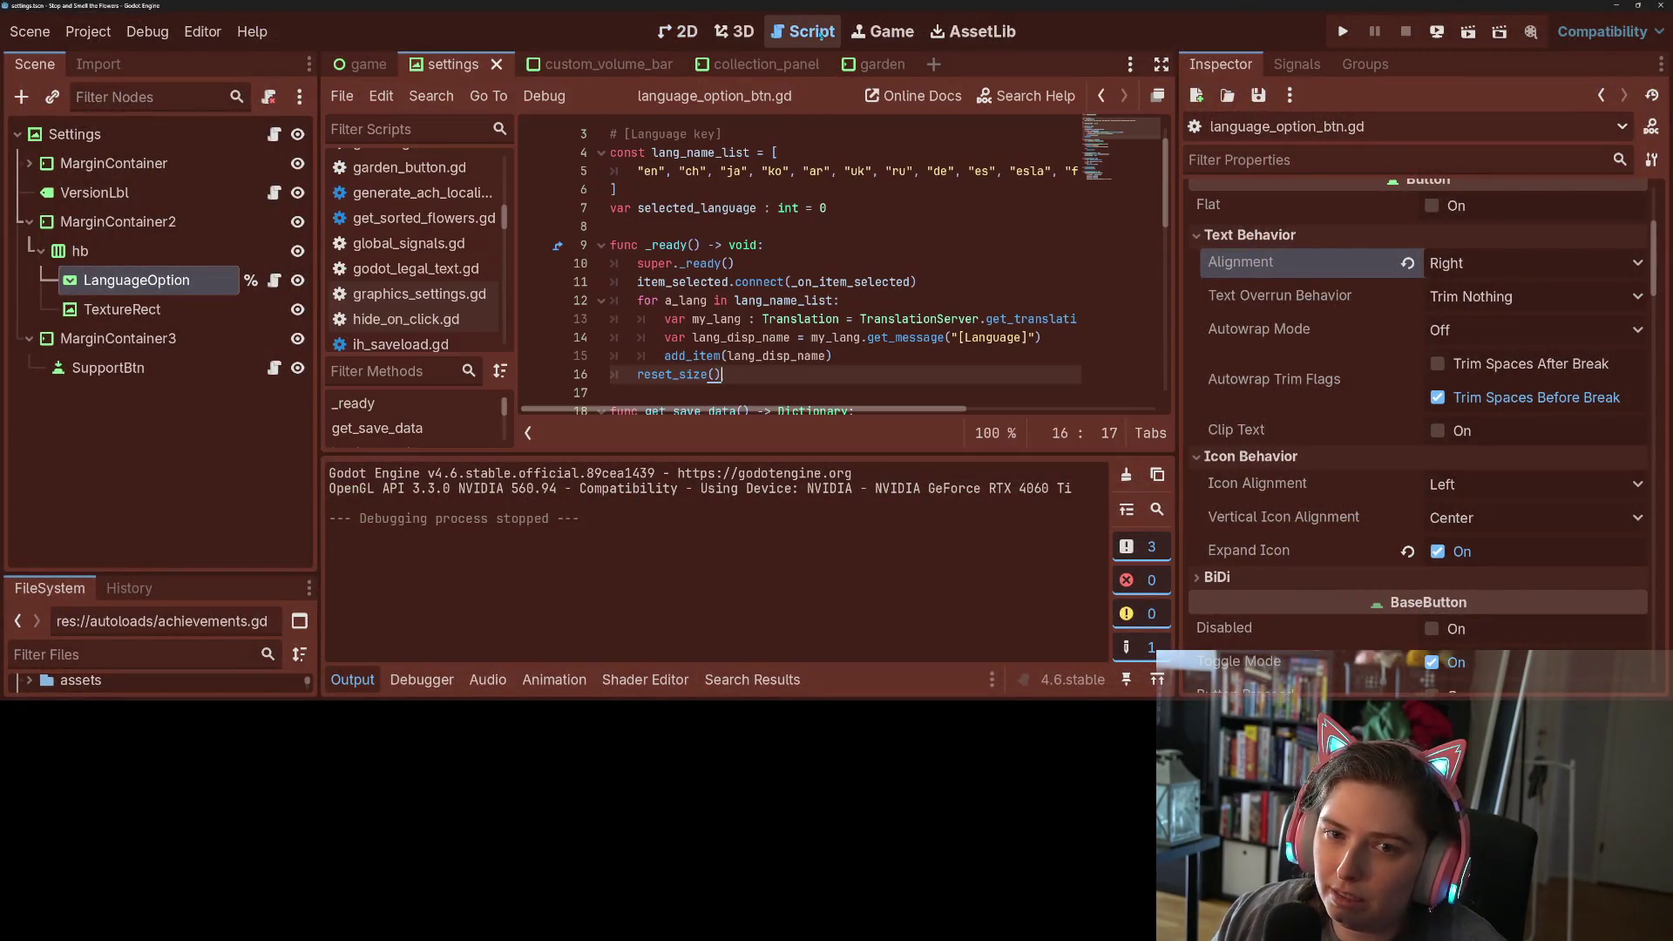
- Collapse the output panel and scroll down through language_option_btn.gd
click(364, 680)
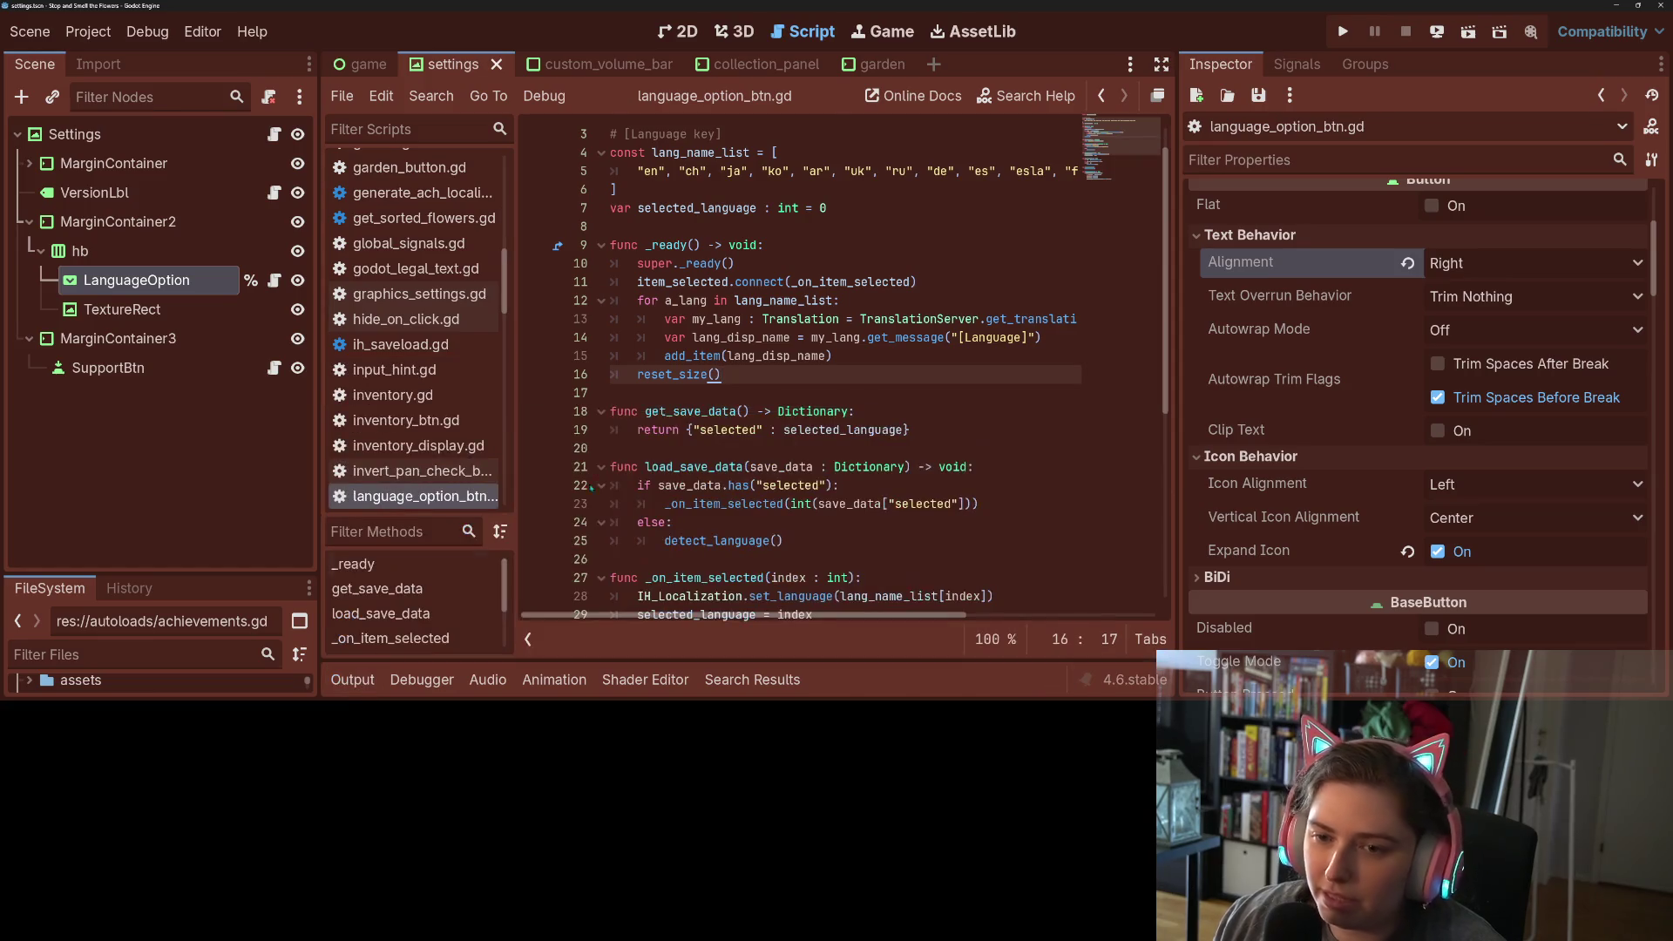
scroll(837, 366, down, 1)
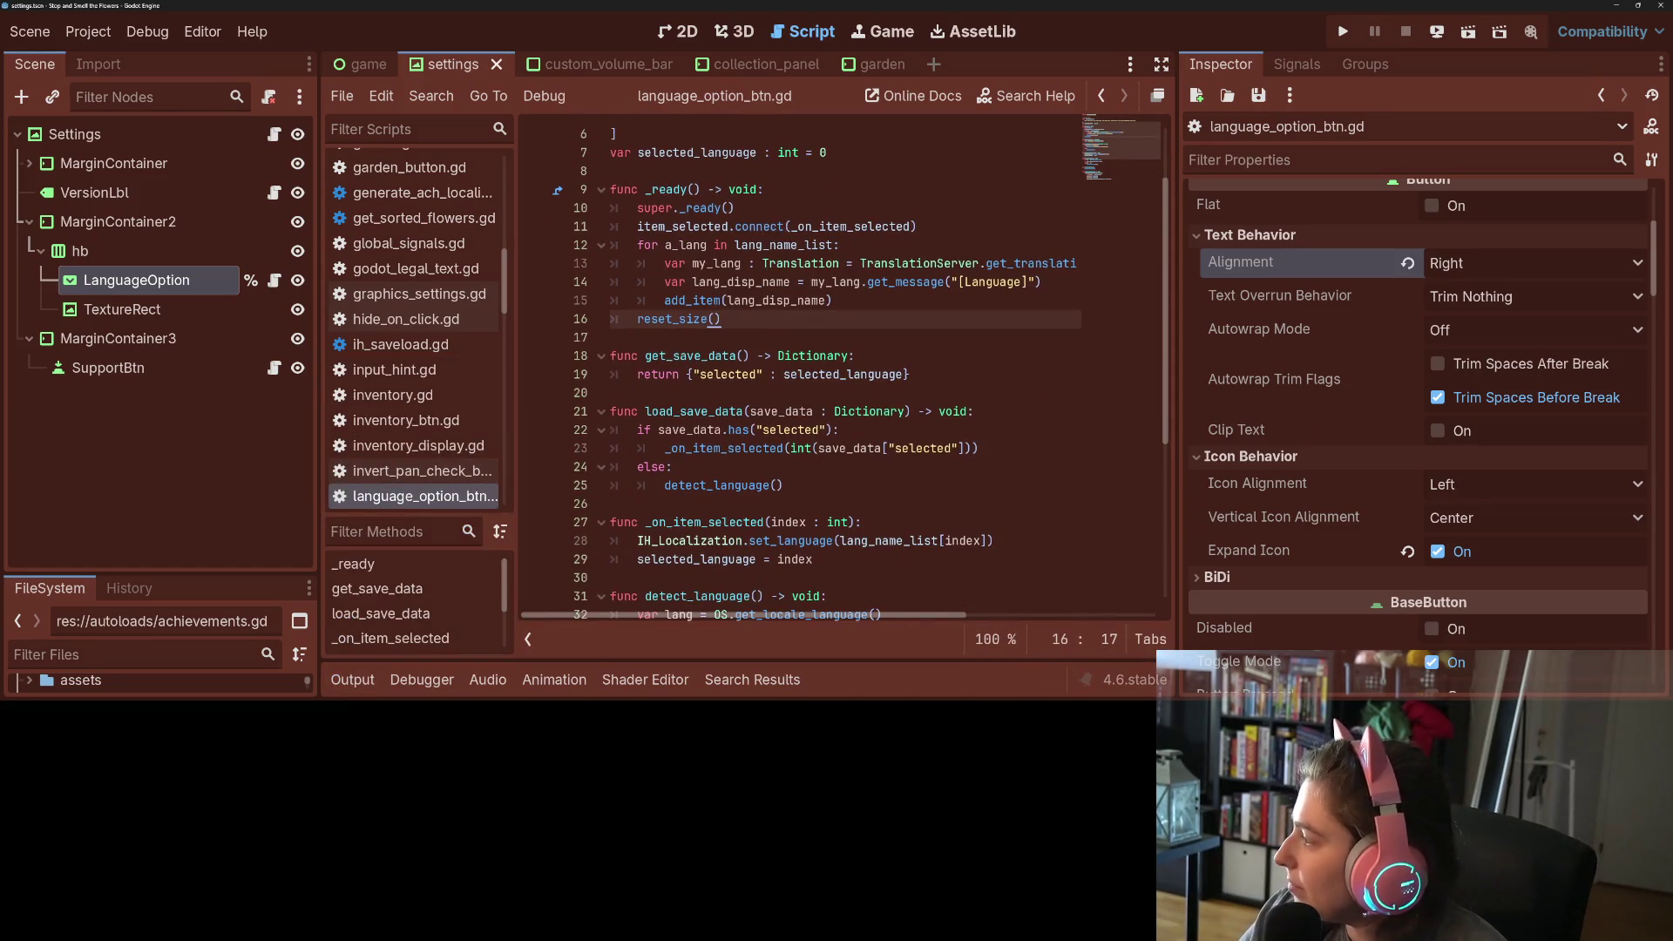